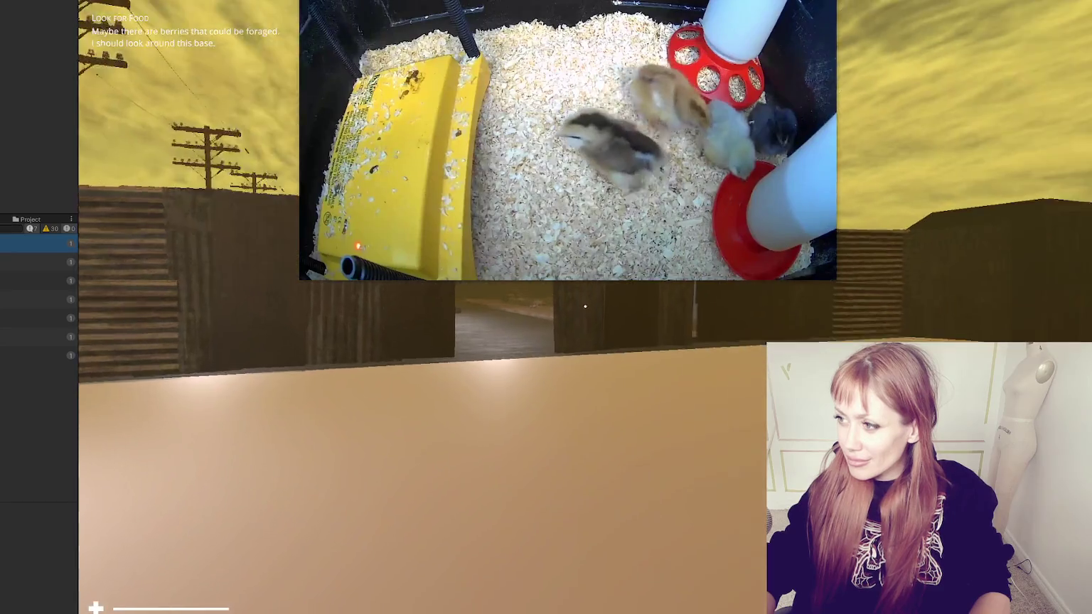
Walk through the corridor and over the curb to face the masked character, then pause the game
key("w")
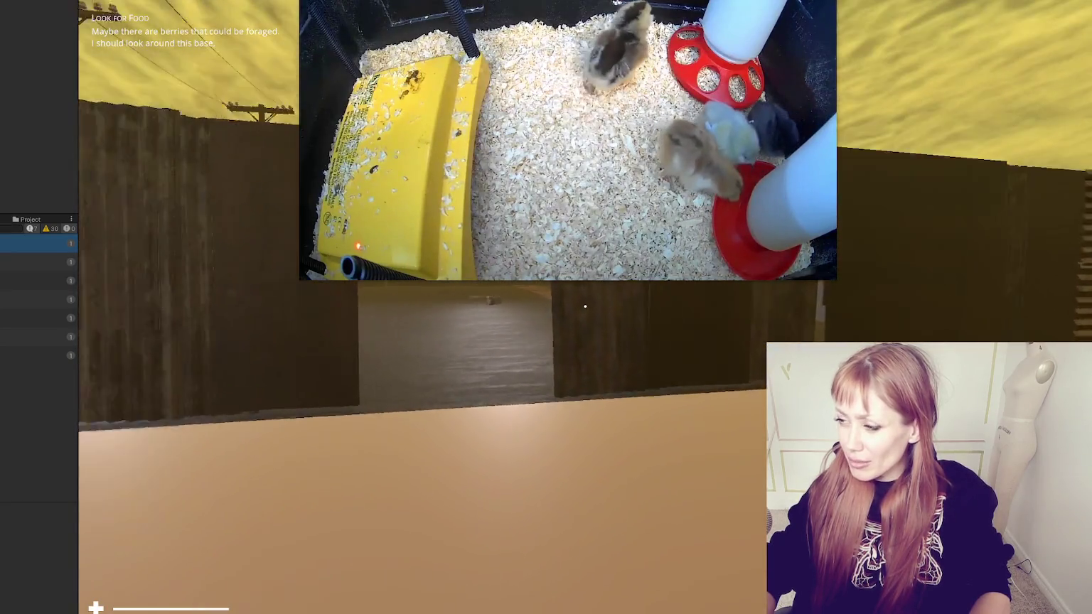
key("w")
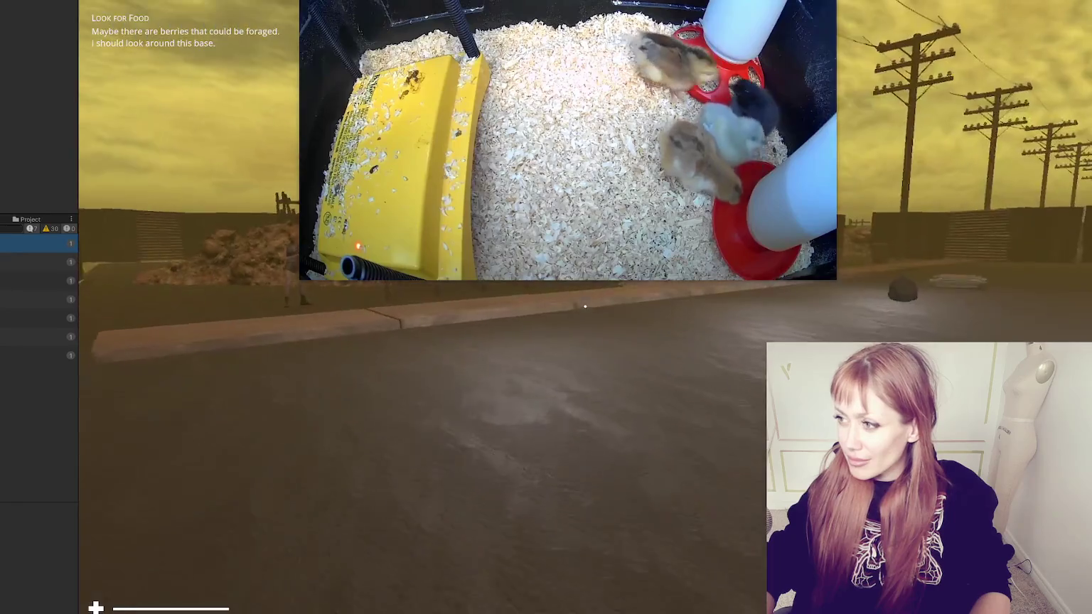
key("w")
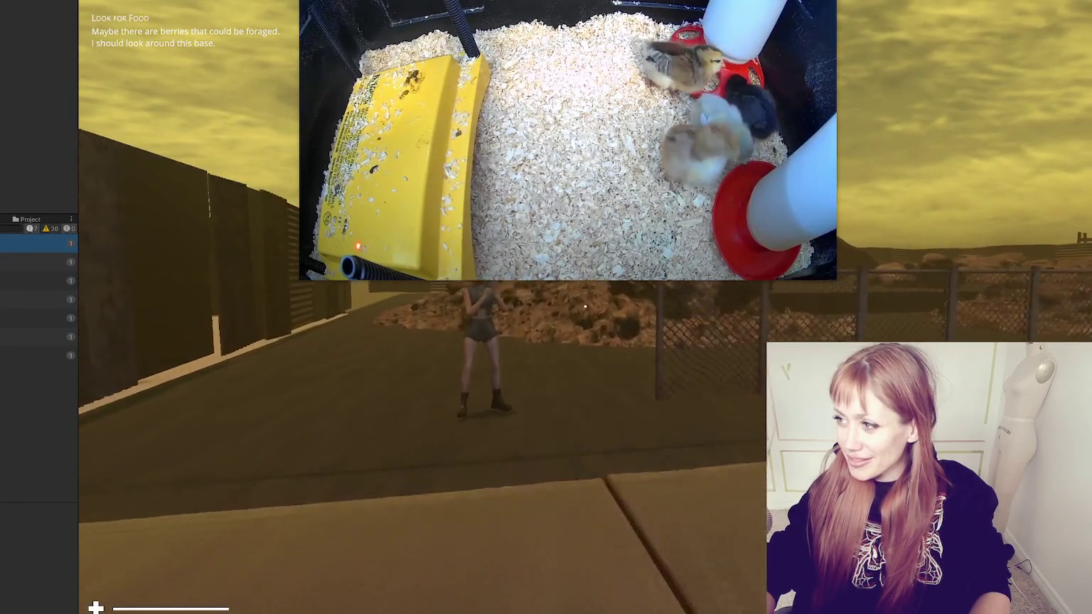
key("w")
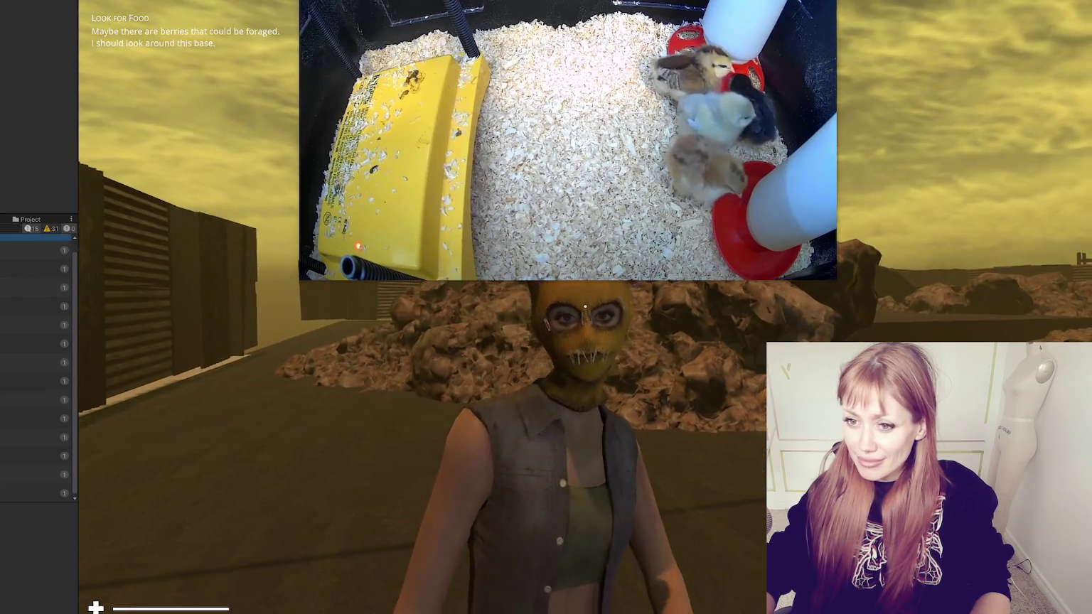
key("Escape")
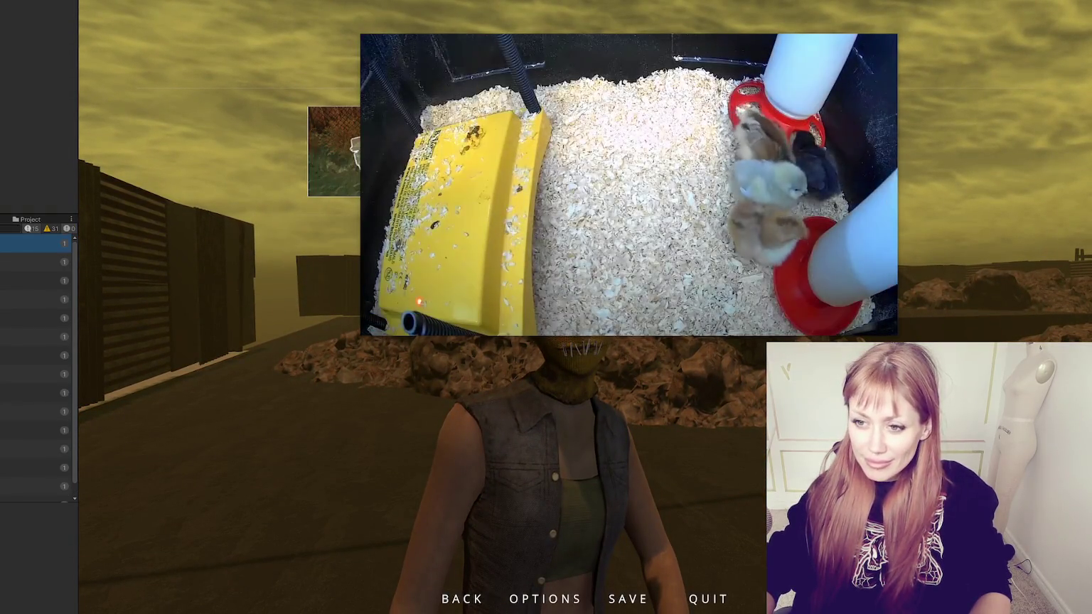
Read the stack traces of five logged Console warnings, then switch to the Project tab
left_click(36, 262)
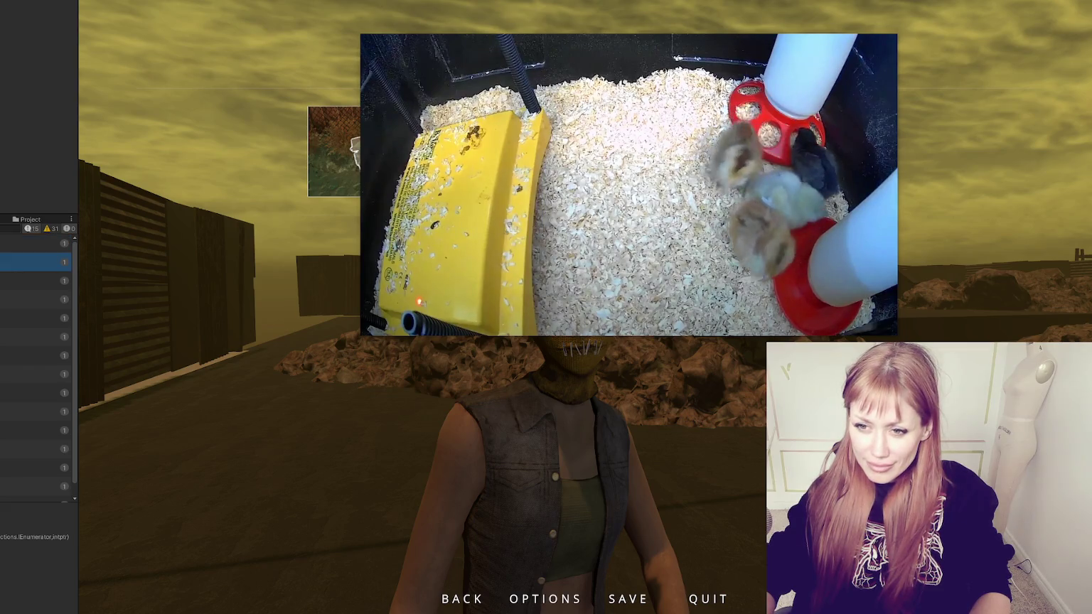
left_click(35, 281)
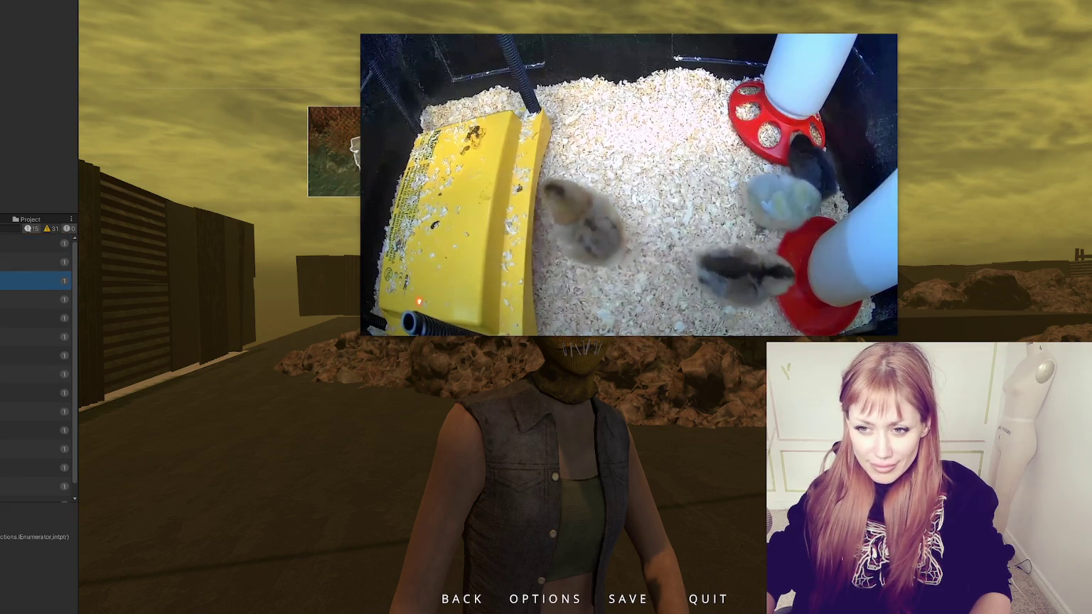
left_click(36, 300)
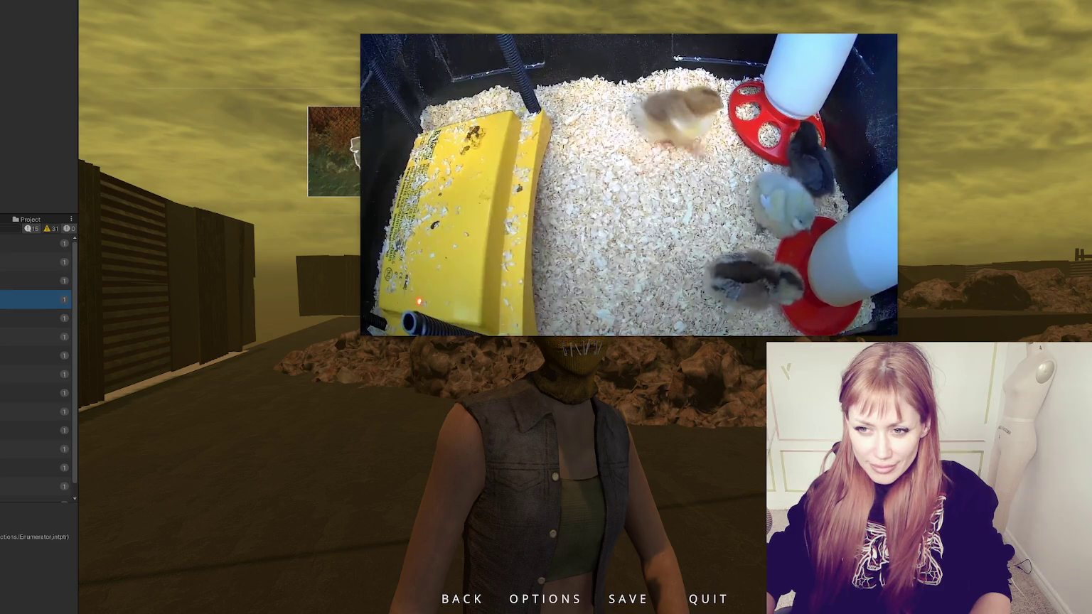
left_click(36, 336)
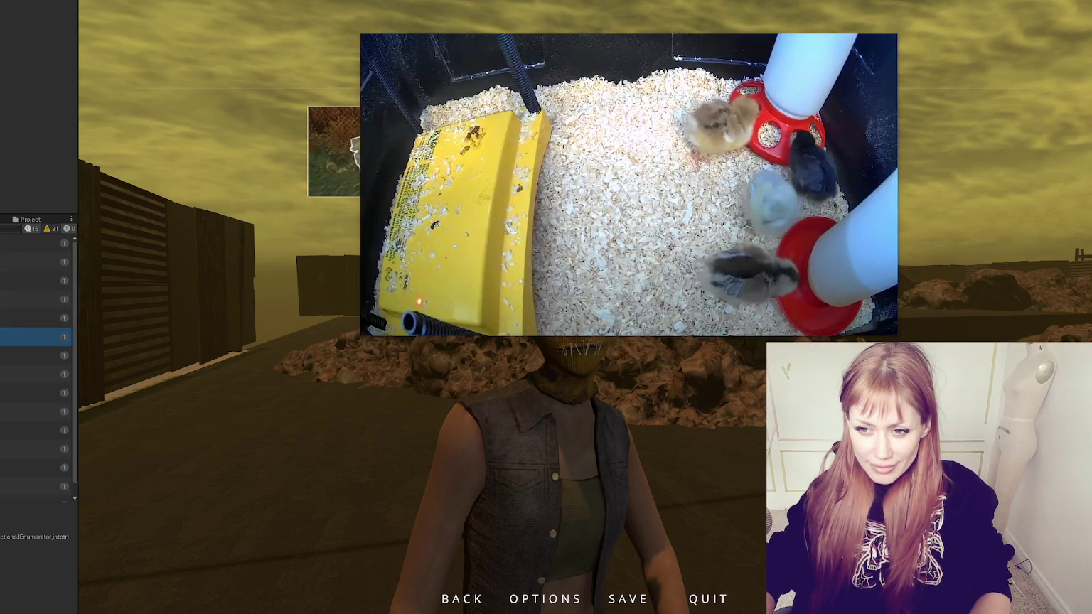
left_click(36, 355)
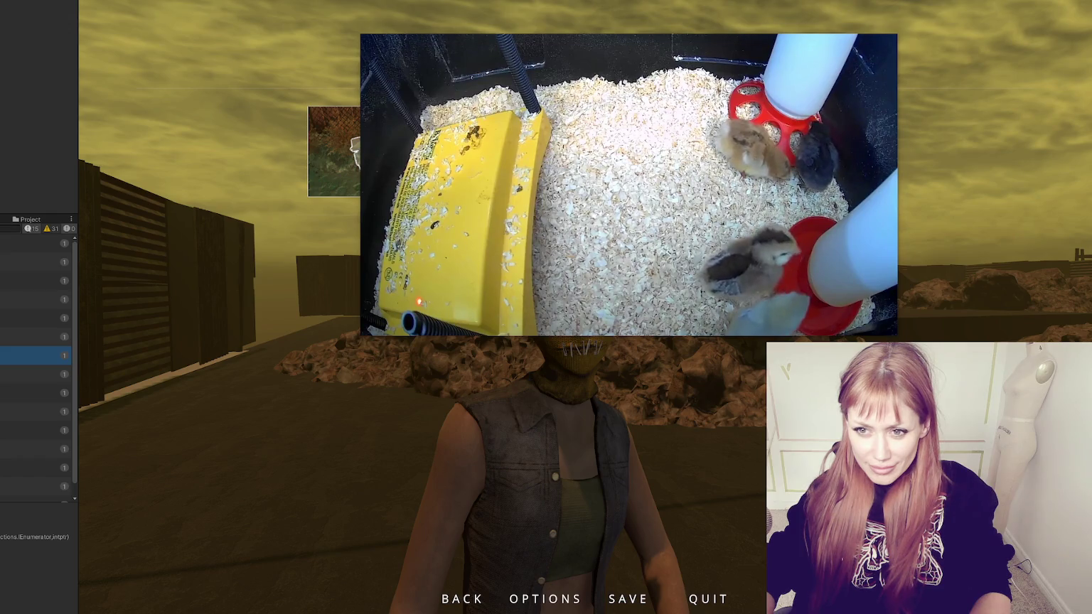
left_click(30, 219)
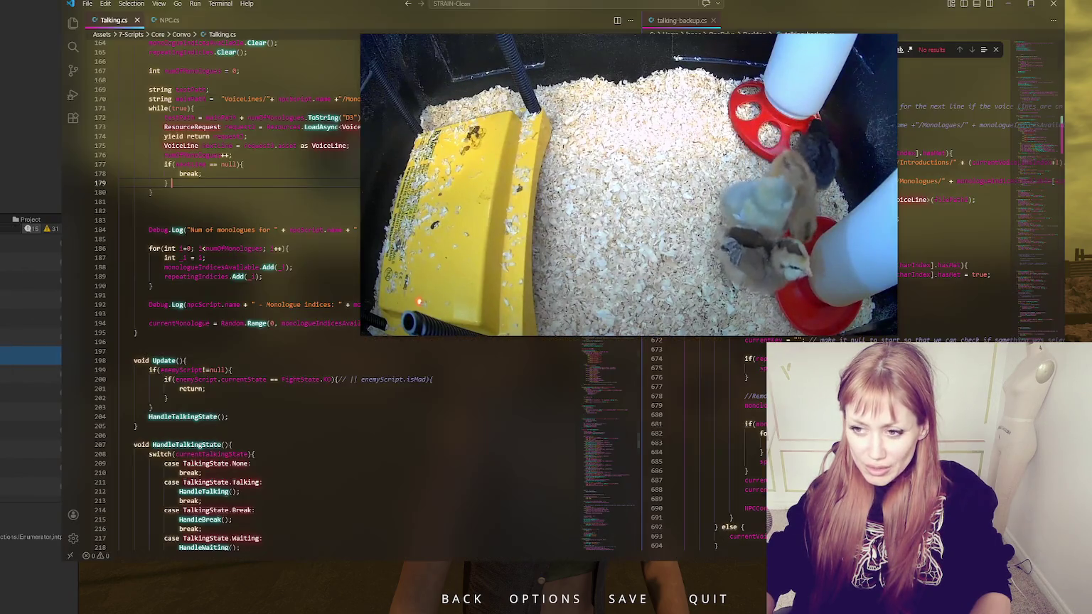
Add an else block containing numOfMonologues++; after the null-check break and save Talking.cs
scroll(227, 173, "up", 3)
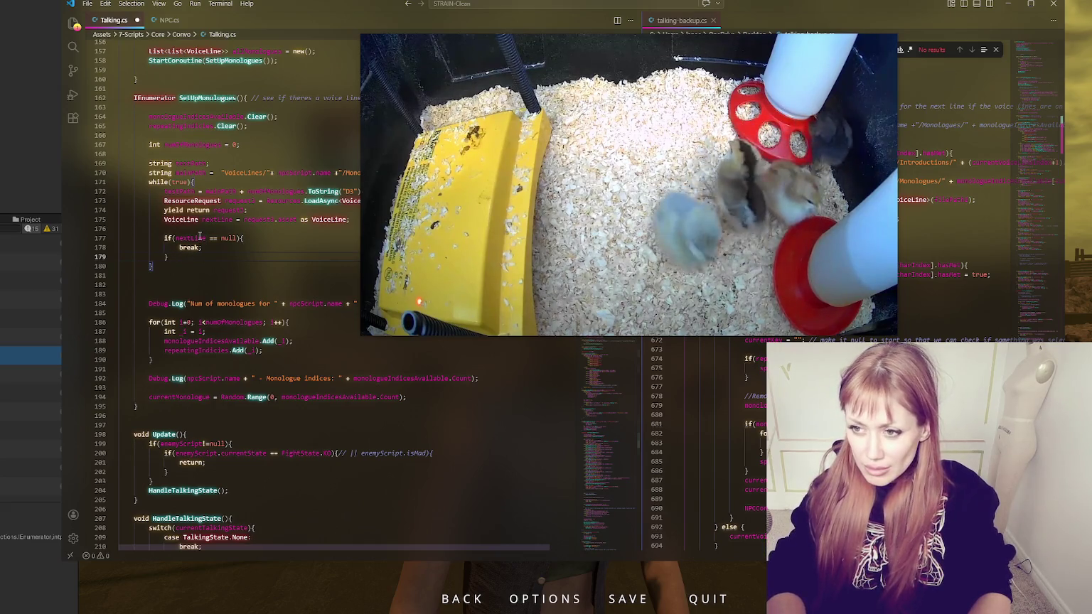
type("else")
key("BackSpace")
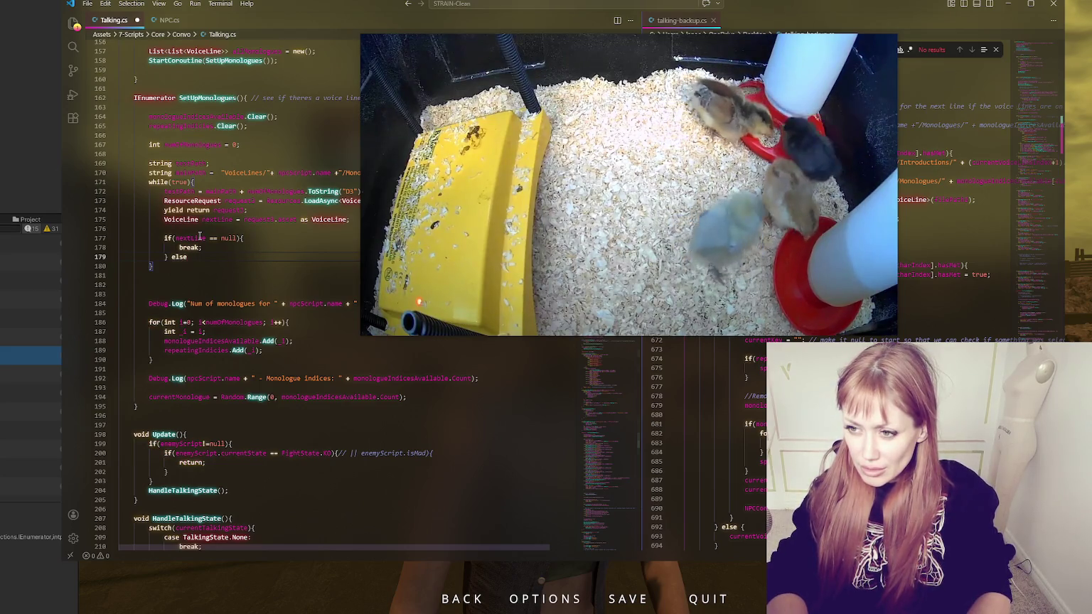
type("else {")
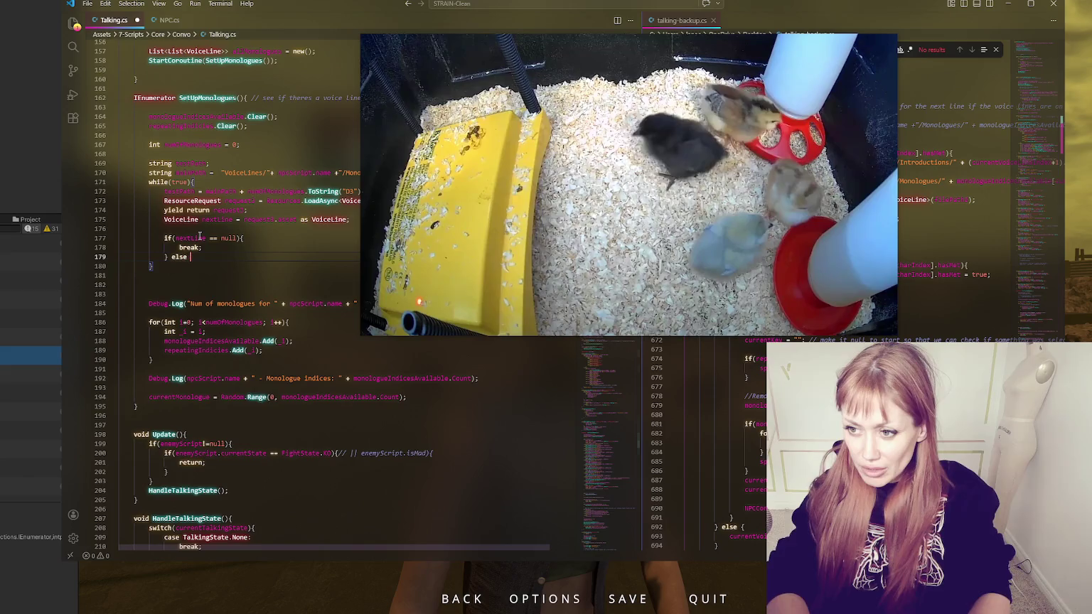
key("Return")
type("numOfMonologues++;")
key("Return")
type("}")
key("ctrl+s")
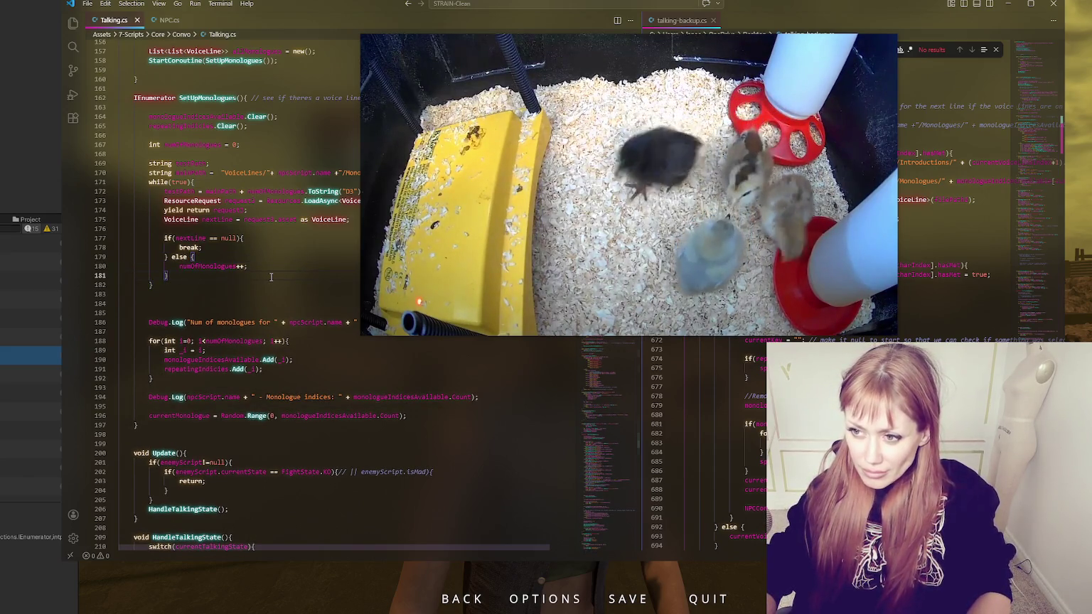
key("alt+Tab")
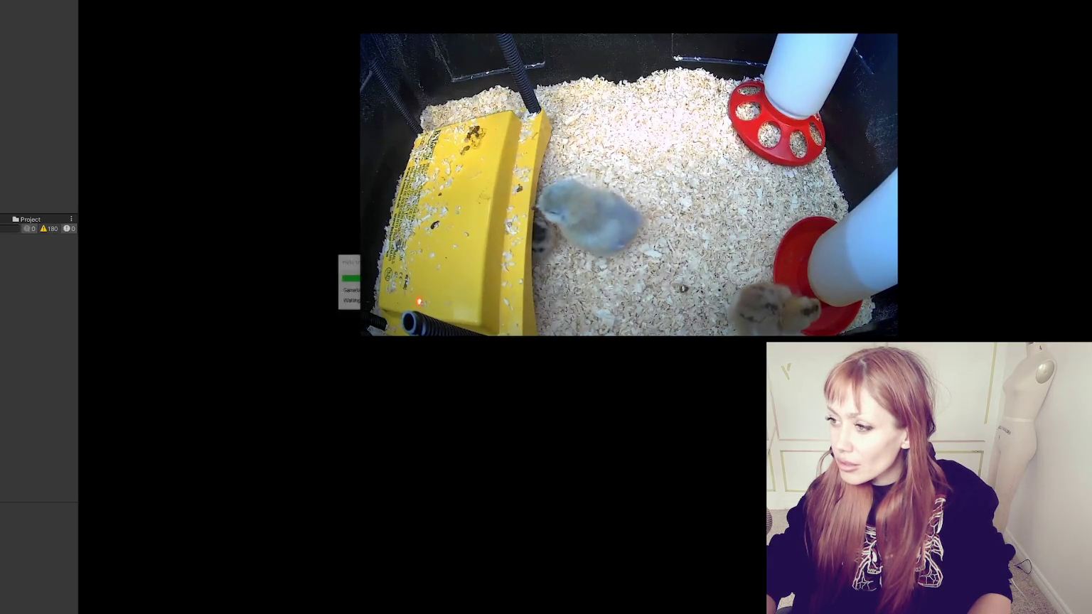
Drop the else so numOfMonologues++ always follows the break, and delete the extra blank lines
key("alt+Tab")
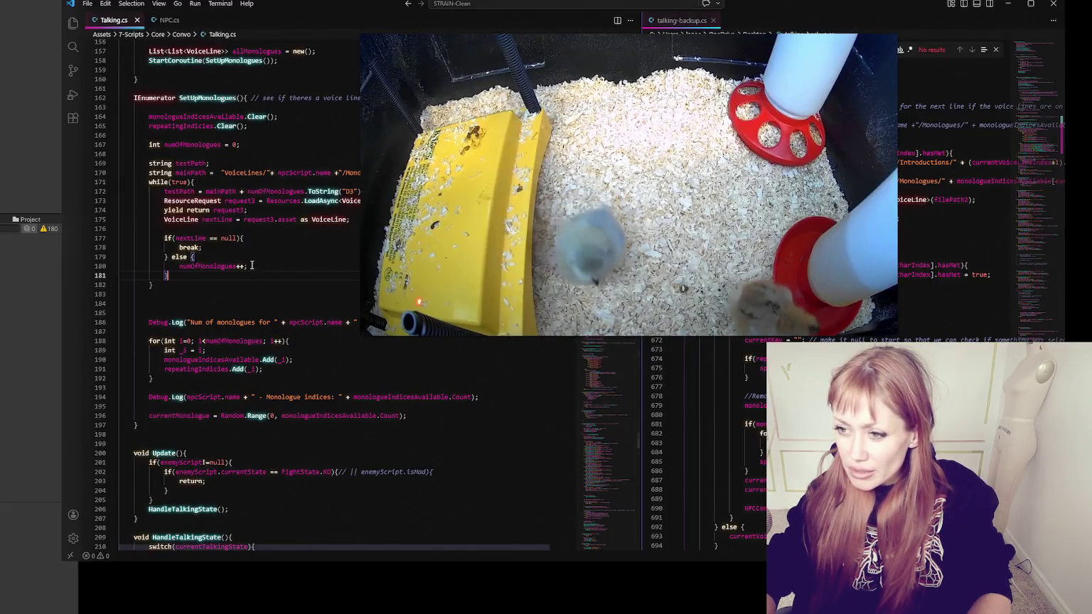
key("BackSpace")
key("BackSpace")
key("BackSpace")
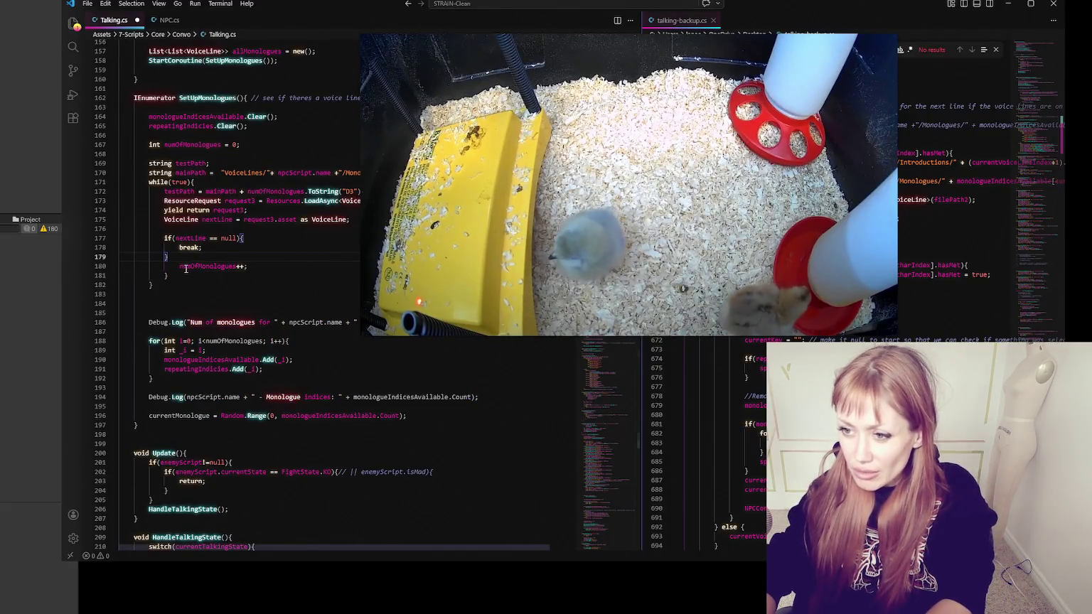
key("Return")
left_click(180, 274)
key("BackSpace")
key("BackSpace")
key("BackSpace")
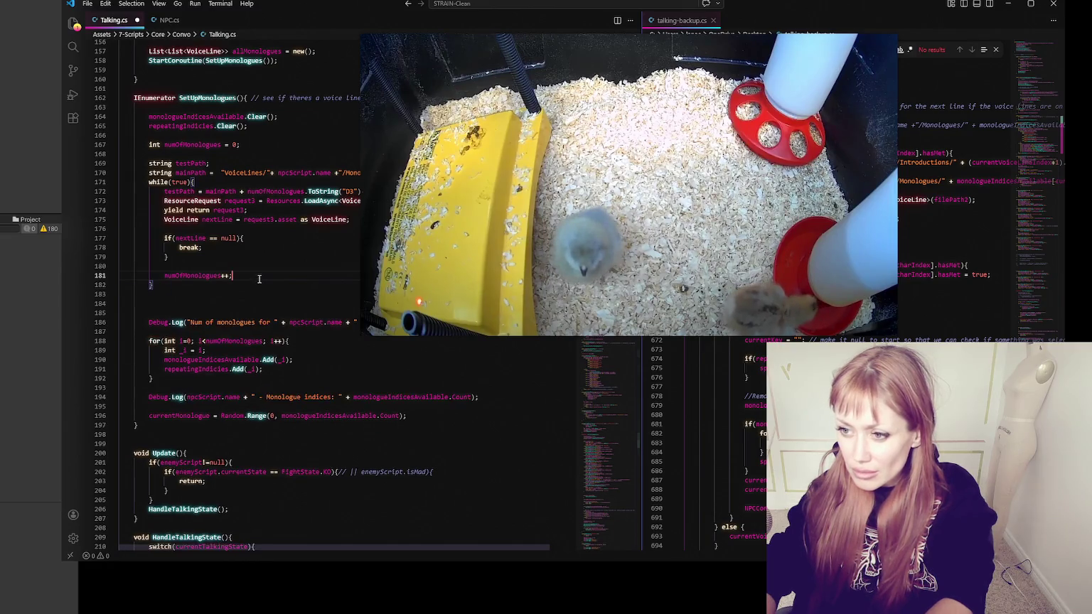
left_click(302, 266)
key("ctrl+shift+k")
left_click(273, 228)
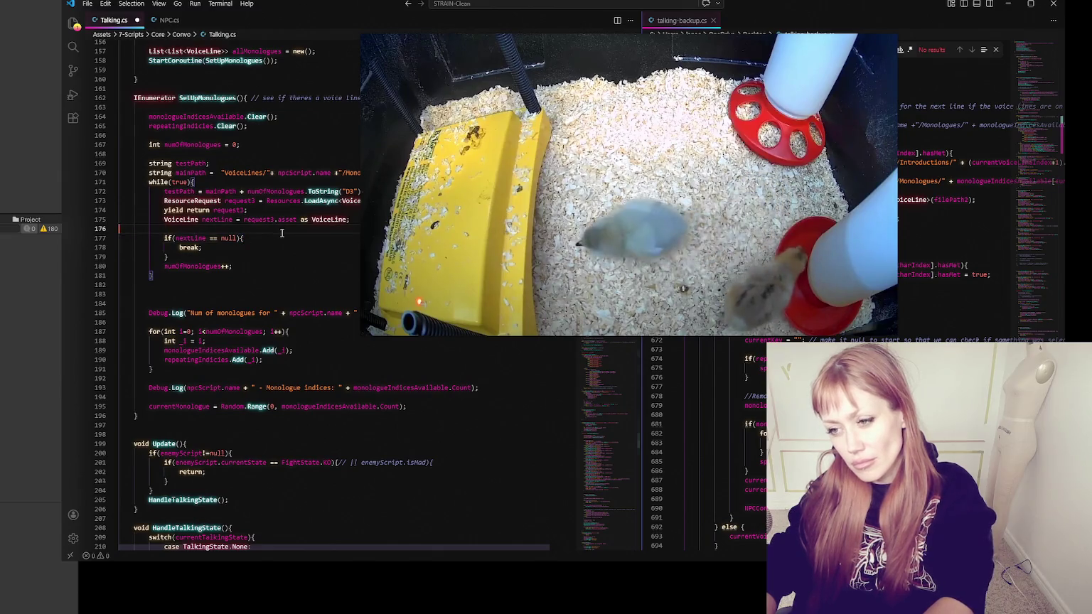
key("ctrl+shift+k")
left_click(221, 257)
left_click(218, 235)
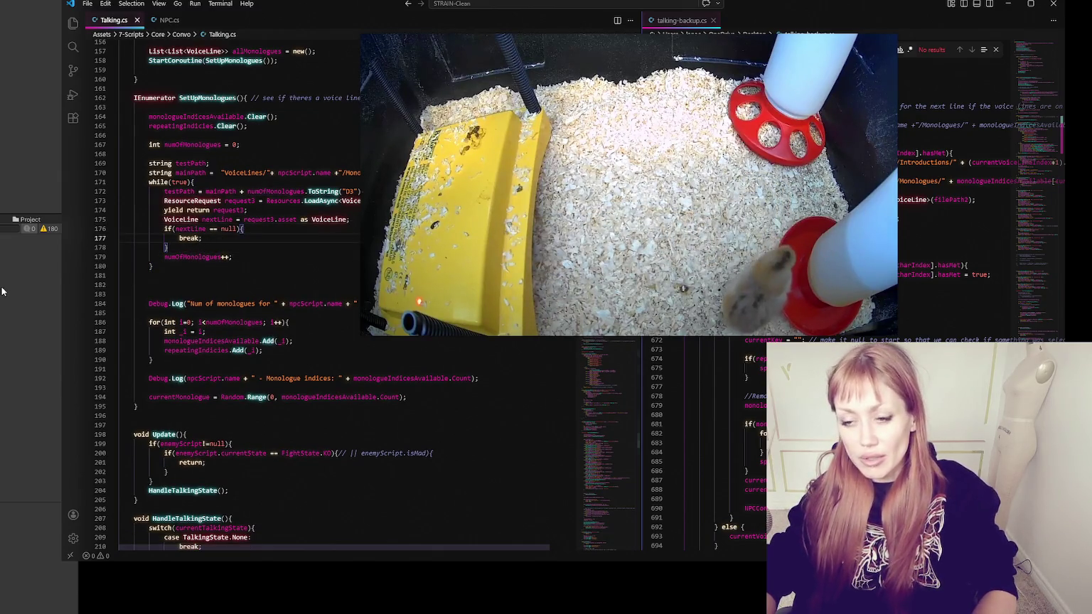
left_click(2, 291)
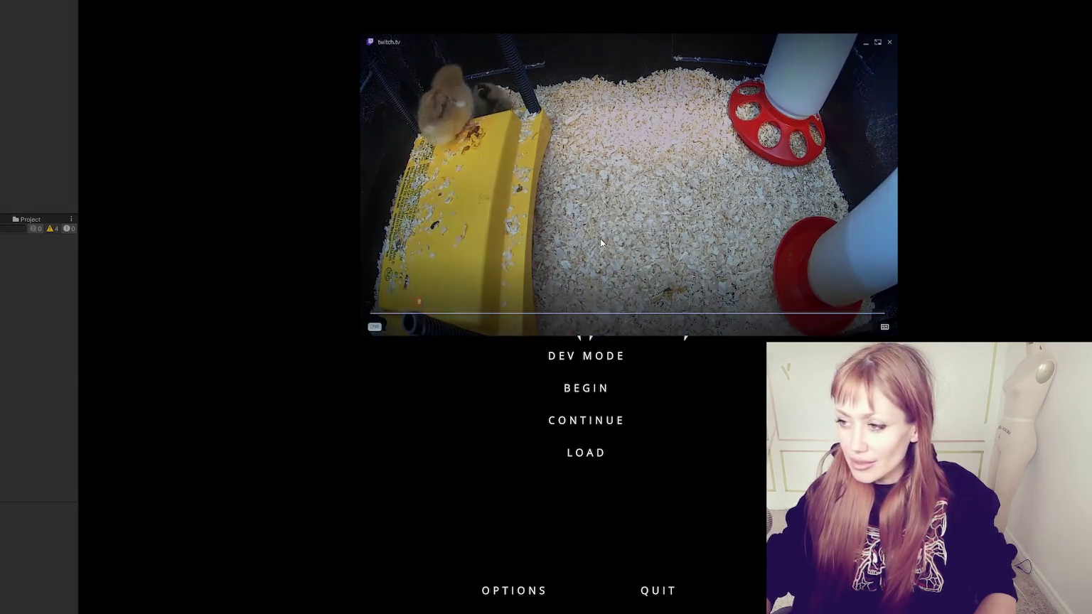
Let the scripts recompile and run the game until the STRAIN main menu appears
left_click_drag(360, 332, 116, 536)
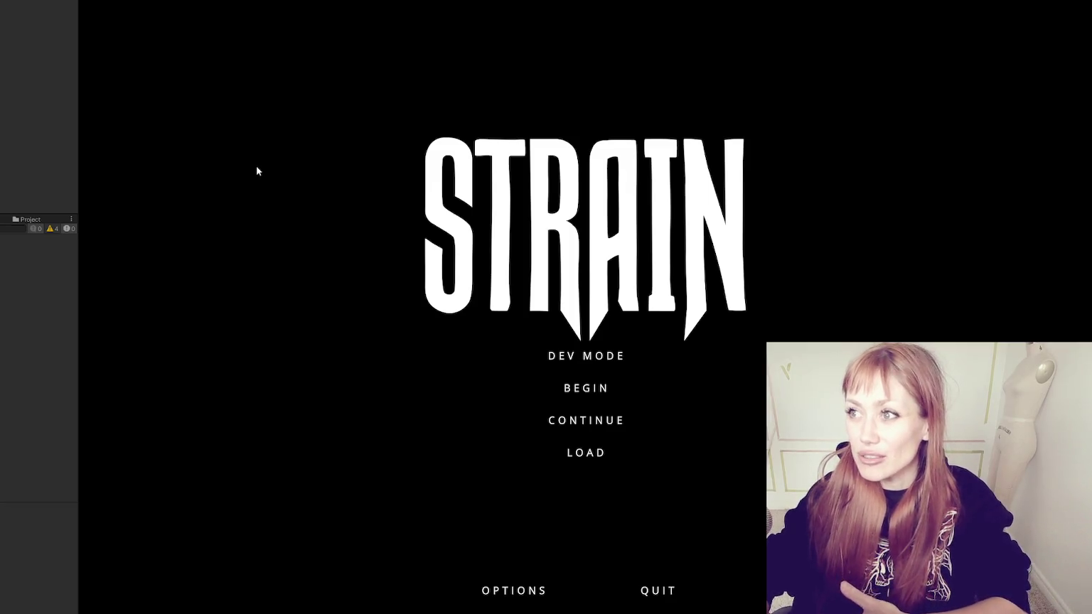
Start the game in DEV MODE and walk past the planters and red door onto the street
left_click(607, 359)
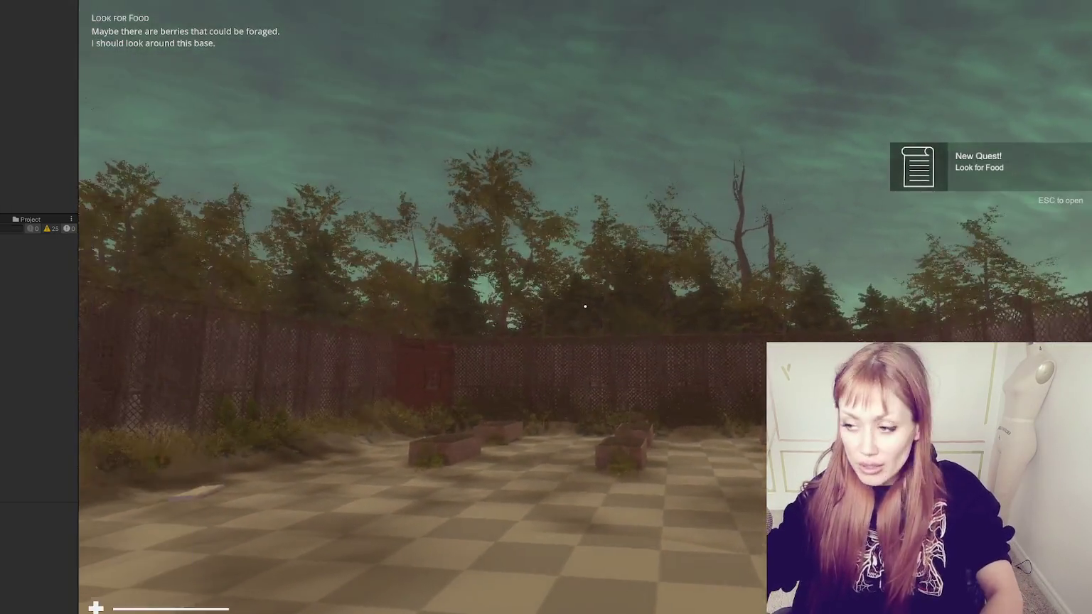
key("w")
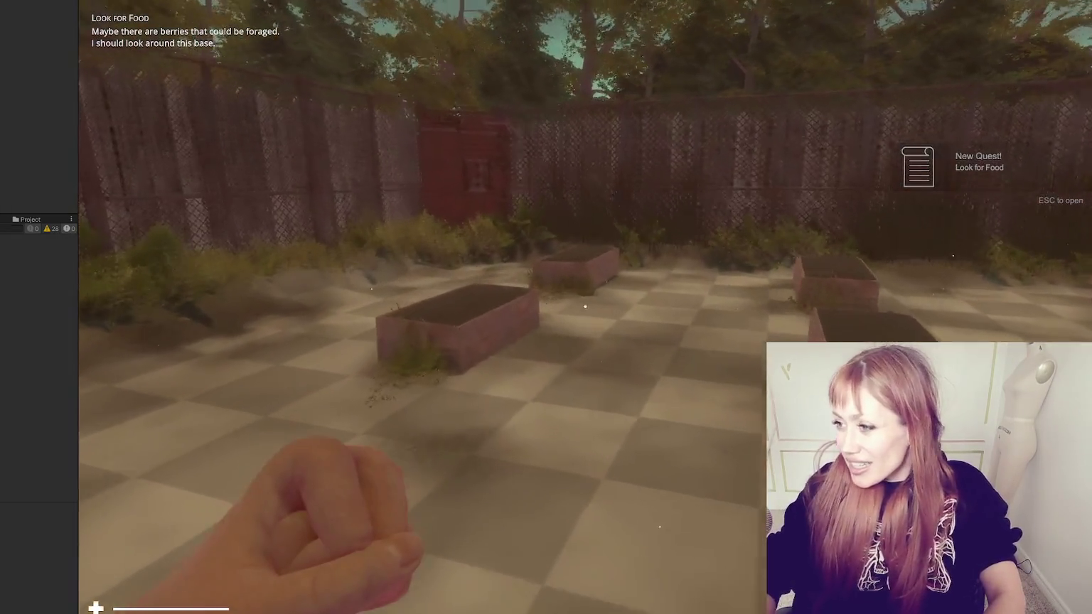
key("w")
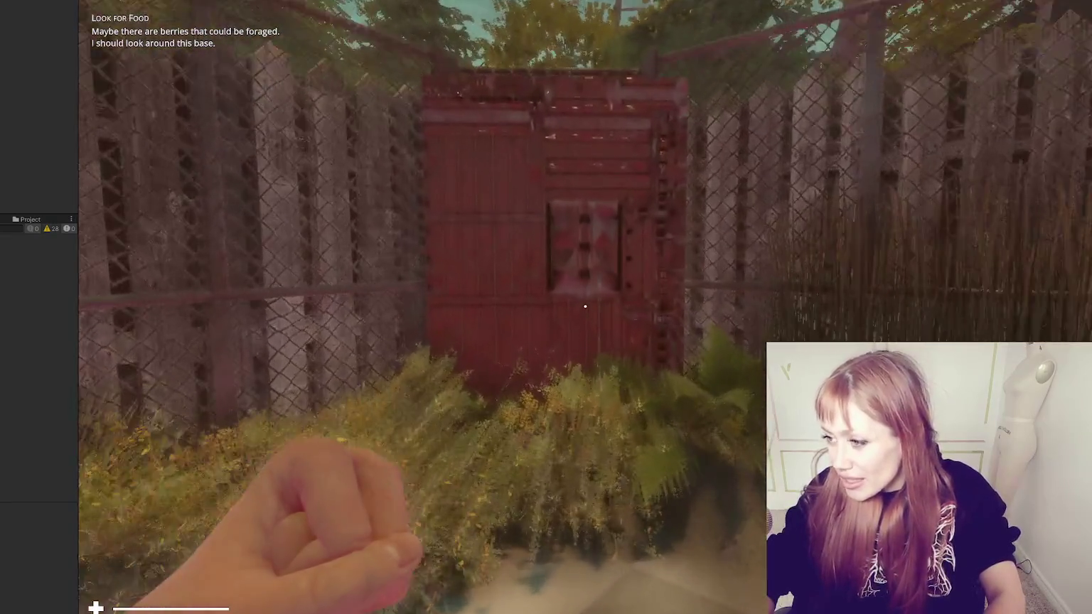
key("w")
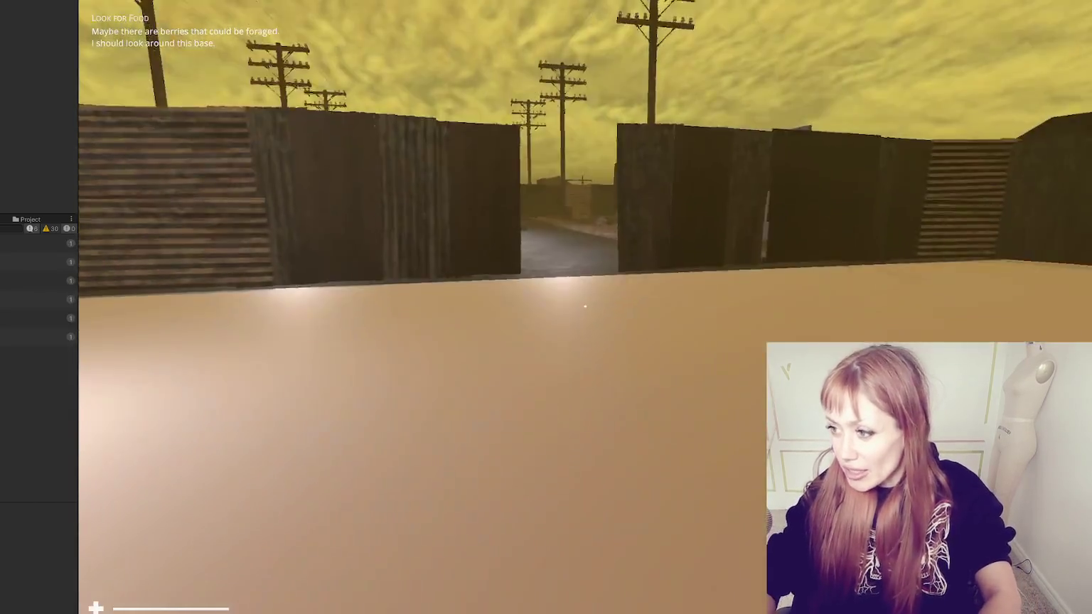
key("w")
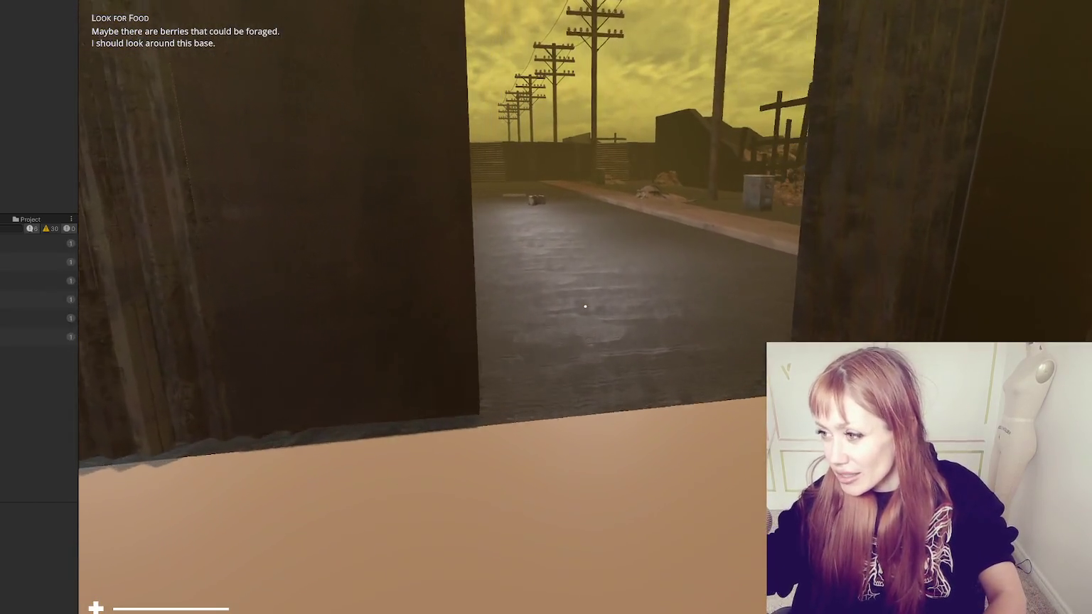
Walk along the road, looking around, and step right up to the masked character
key("w")
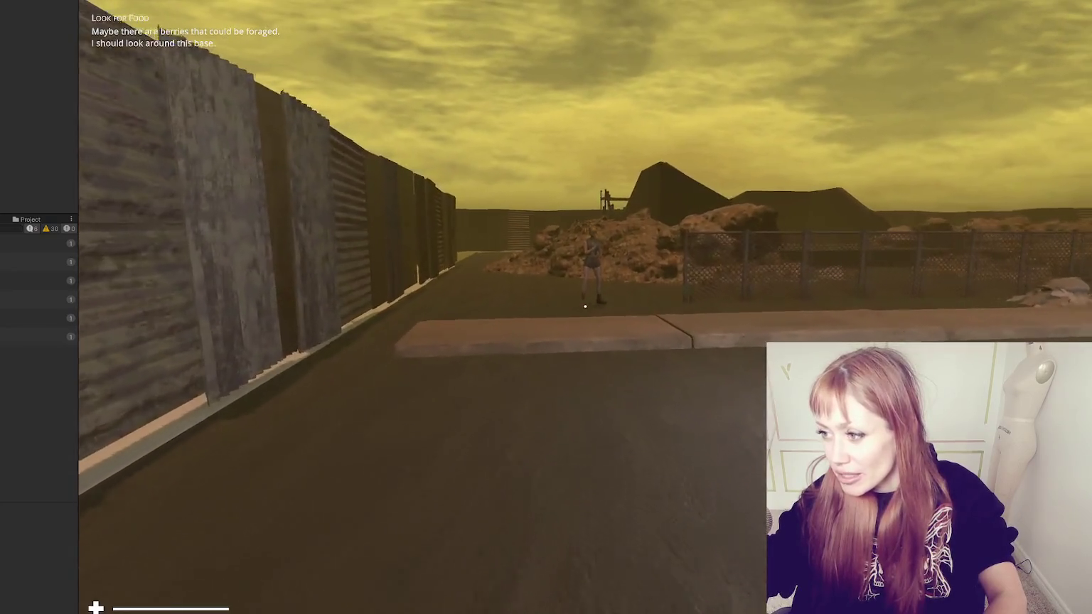
key("w")
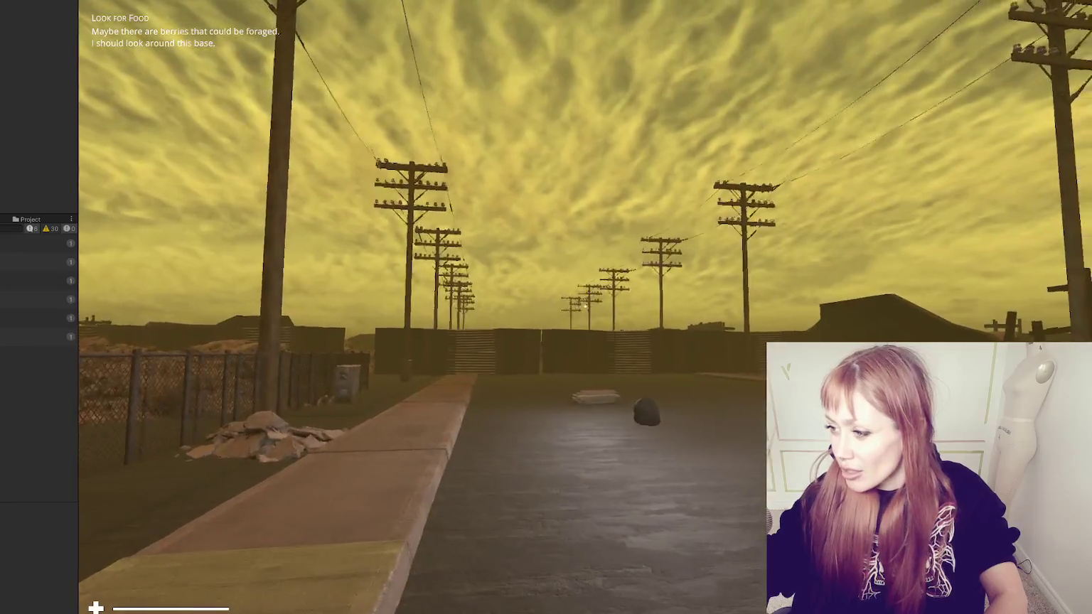
key("w")
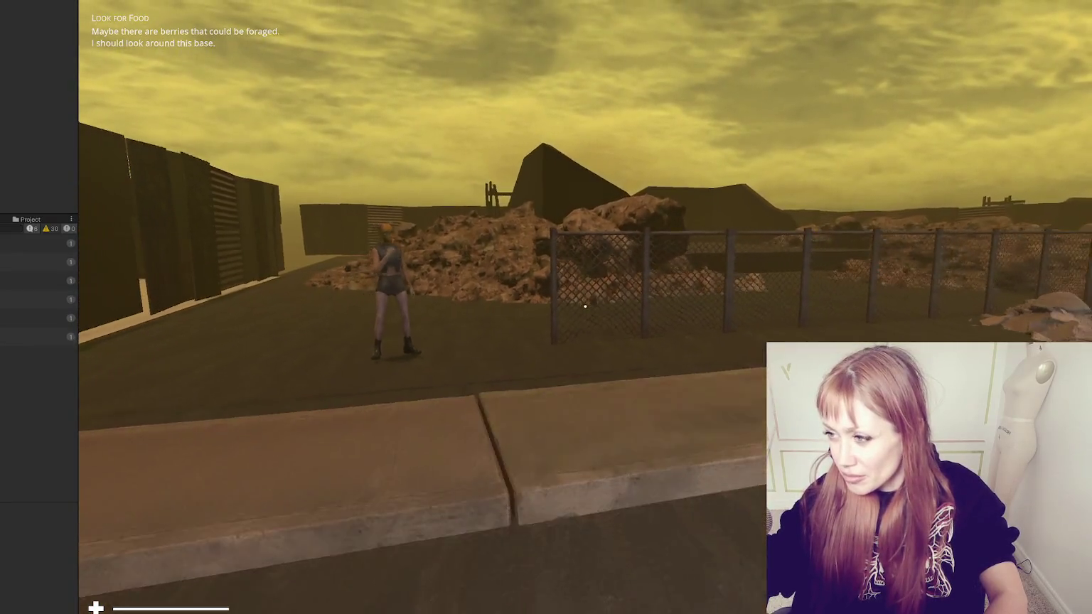
key("w")
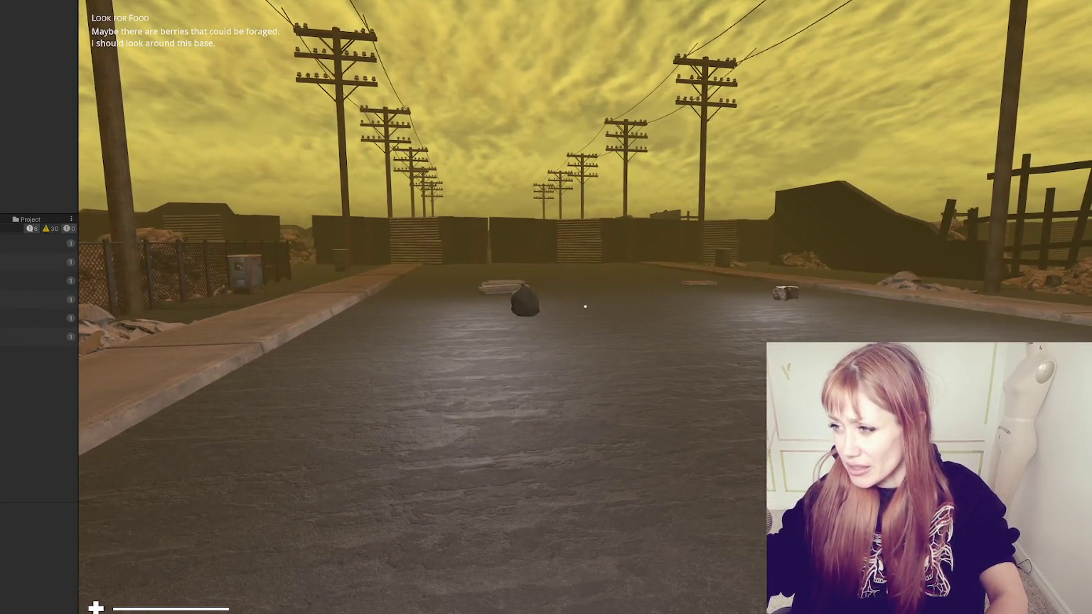
key("w")
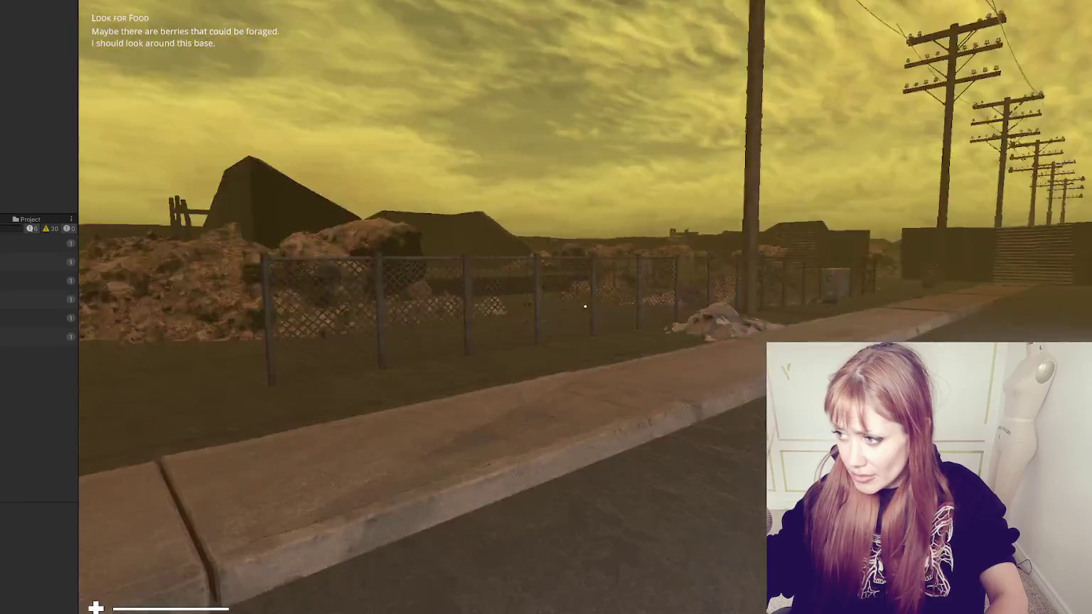
key("w")
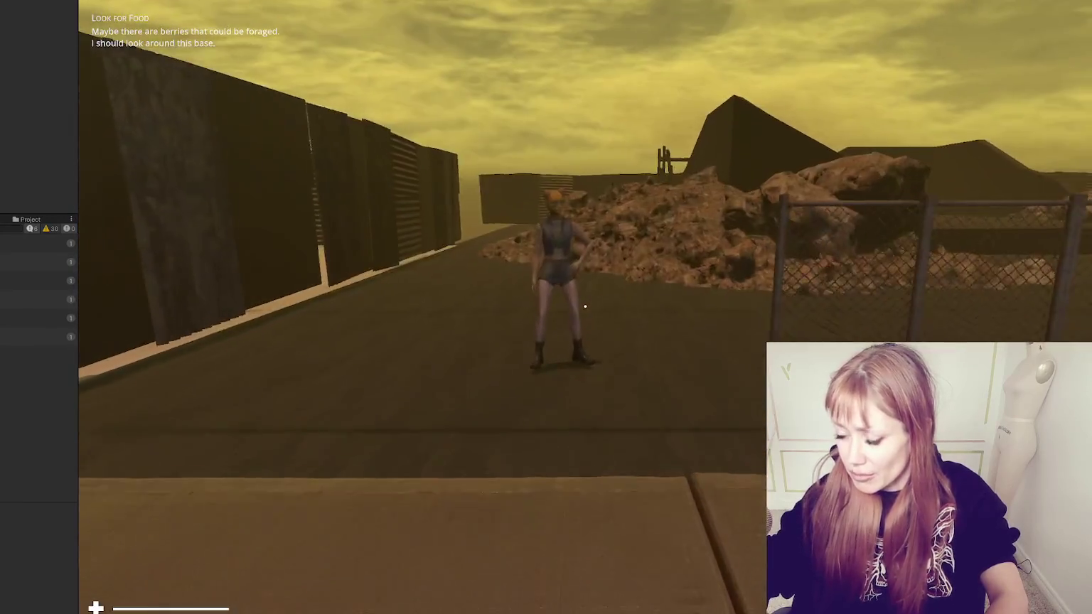
key("w")
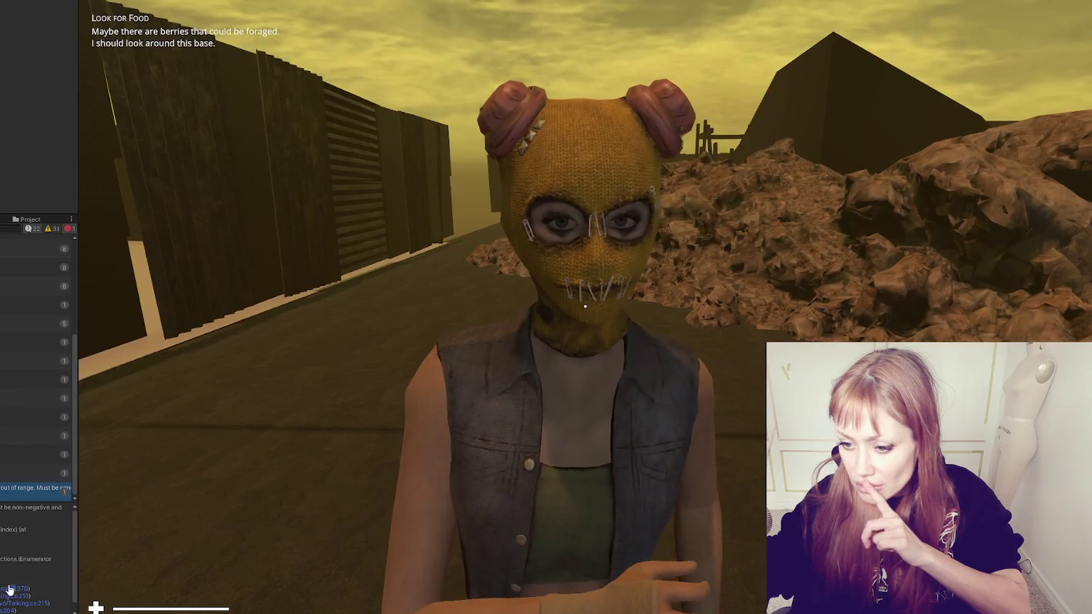
Open Talking.cs from the console error at line 507, select allMonologues, and jump up to line 157
left_click(9, 589)
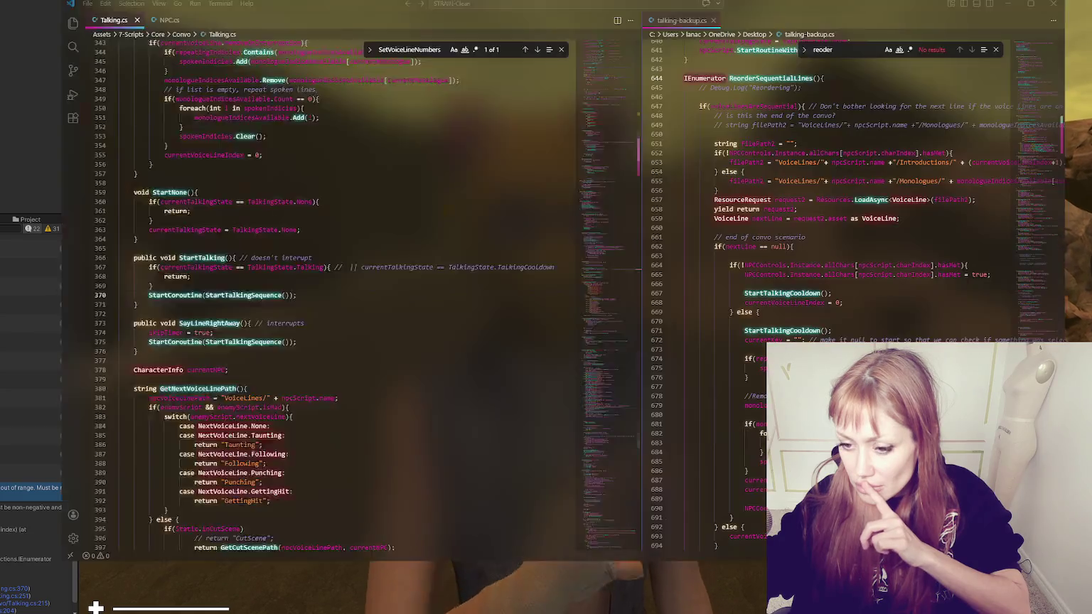
left_click(444, 295)
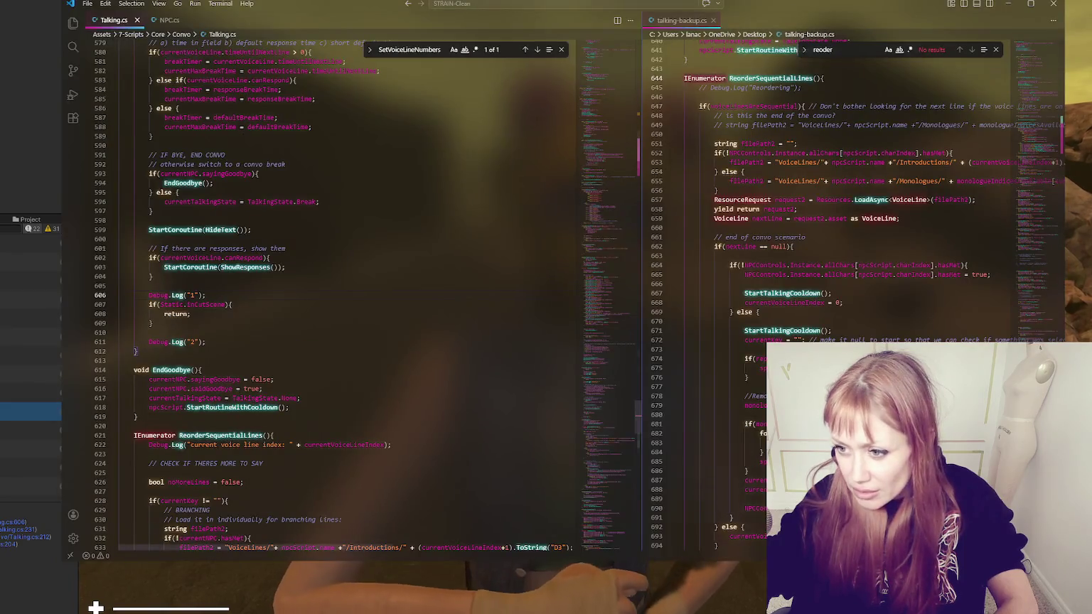
scroll(208, 349, "up", 3)
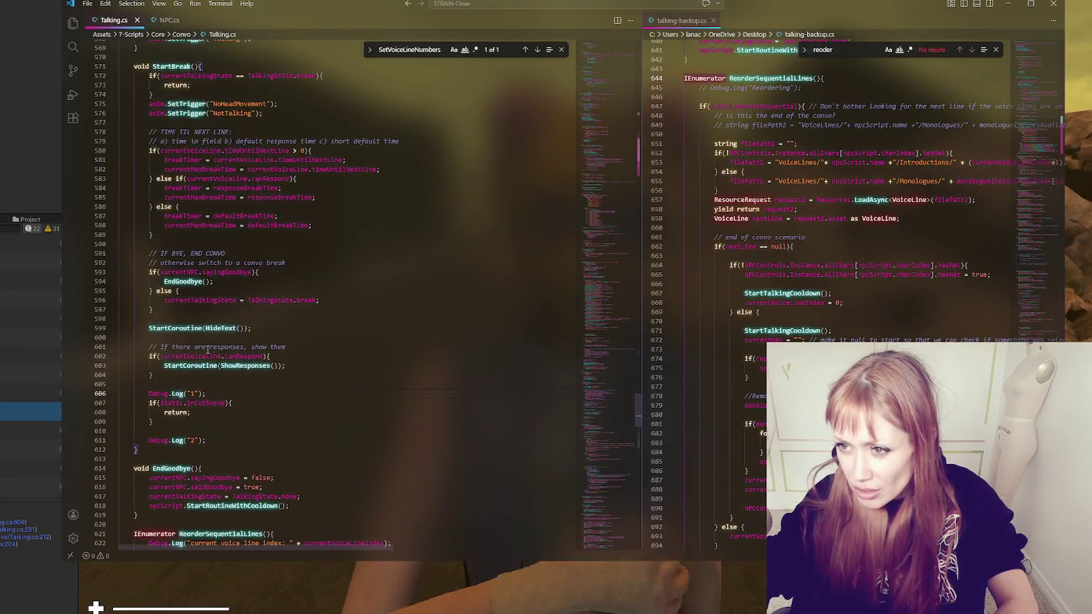
scroll(208, 348, "down", 3)
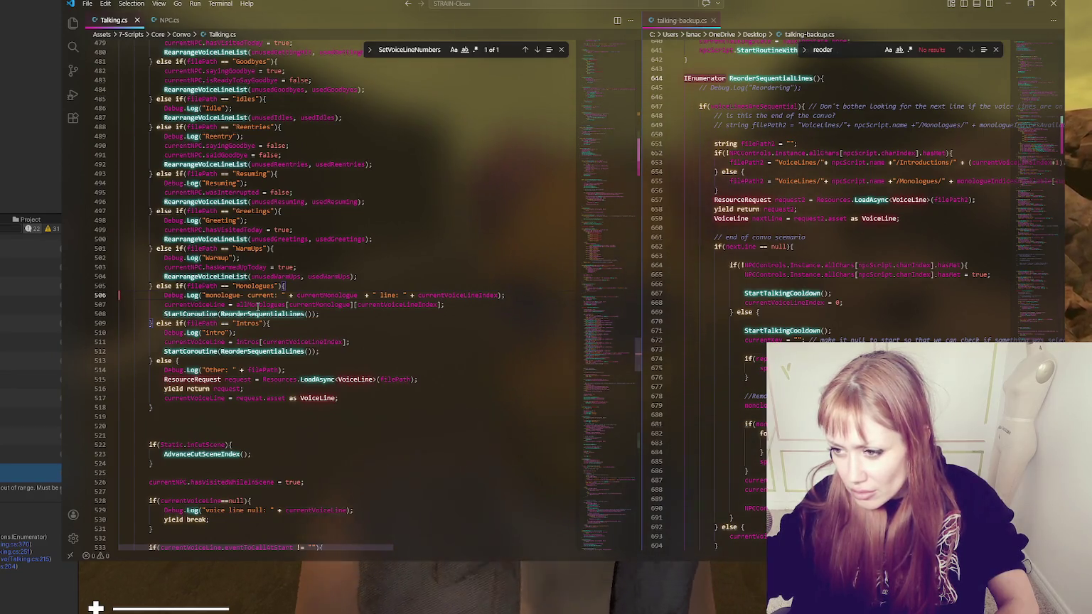
double_click(257, 305)
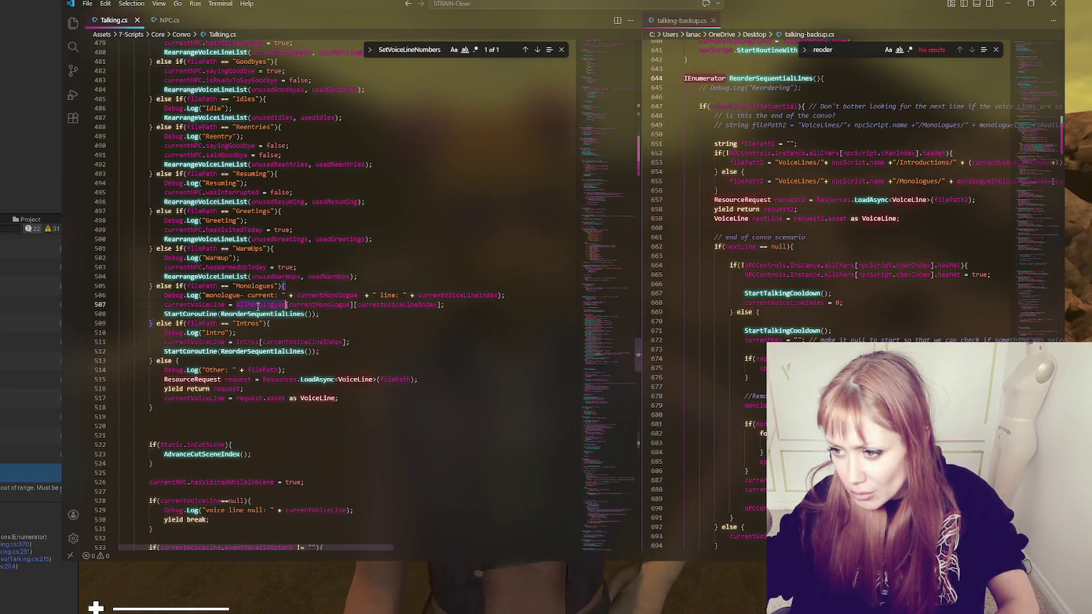
mouse_move(608, 368)
left_mouse_down()
mouse_move(588, 101)
mouse_move(593, 162)
left_mouse_up()
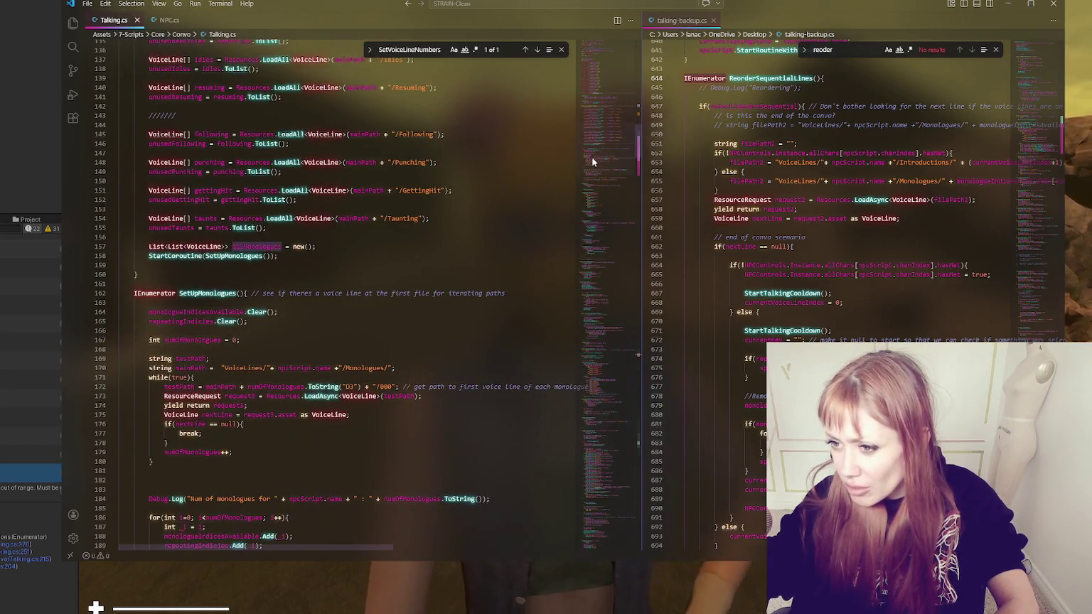
Scroll through both editors, then open talkingUpdated.cs in the right editor group
left_click(369, 256)
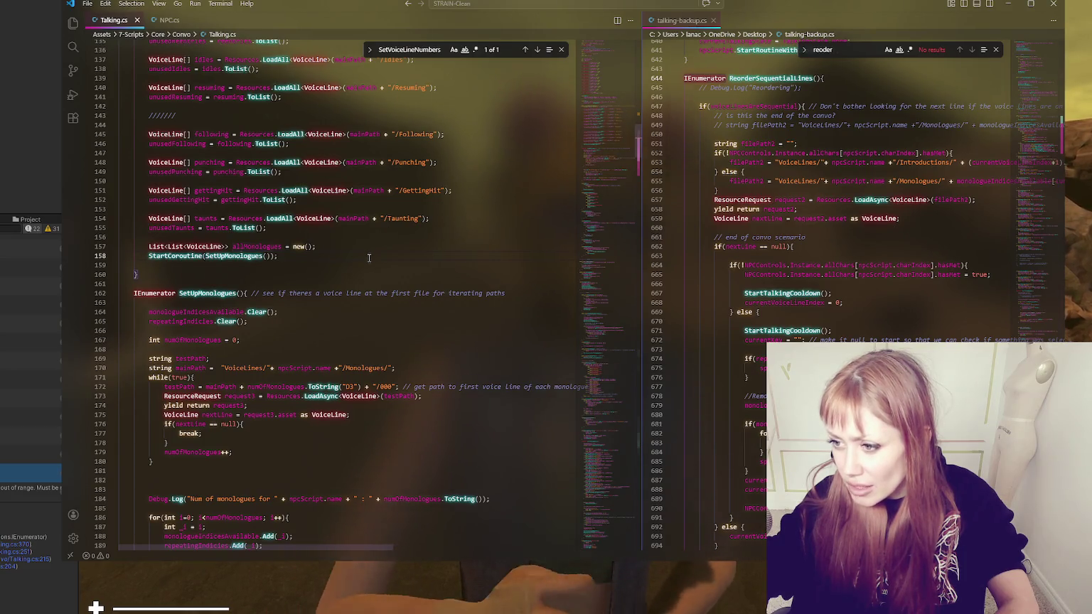
scroll(382, 260, "down", 3)
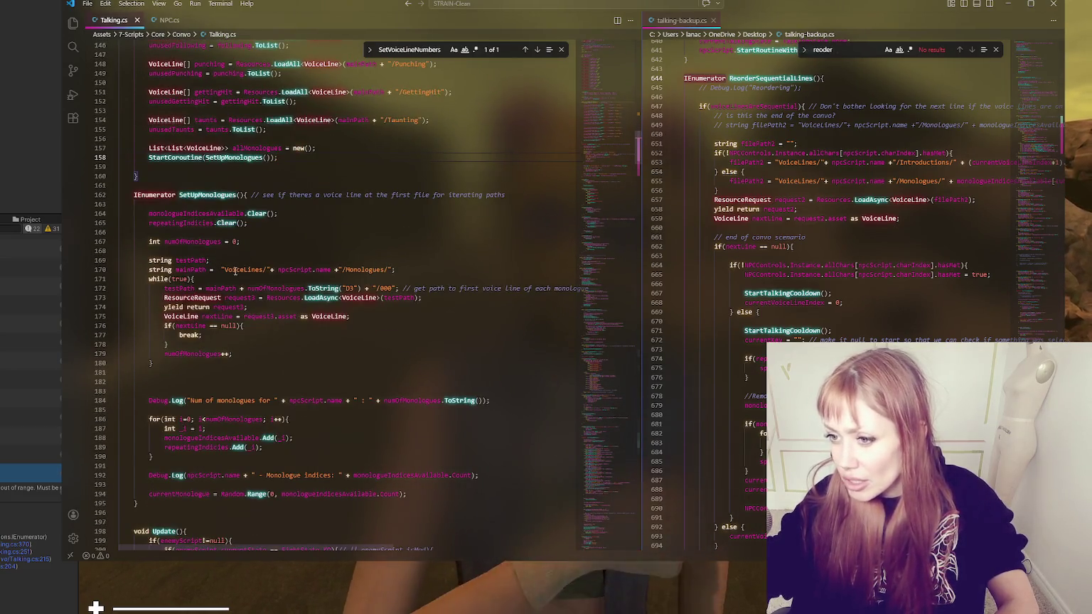
scroll(826, 237, "up", 10)
scroll(826, 237, "up", 20)
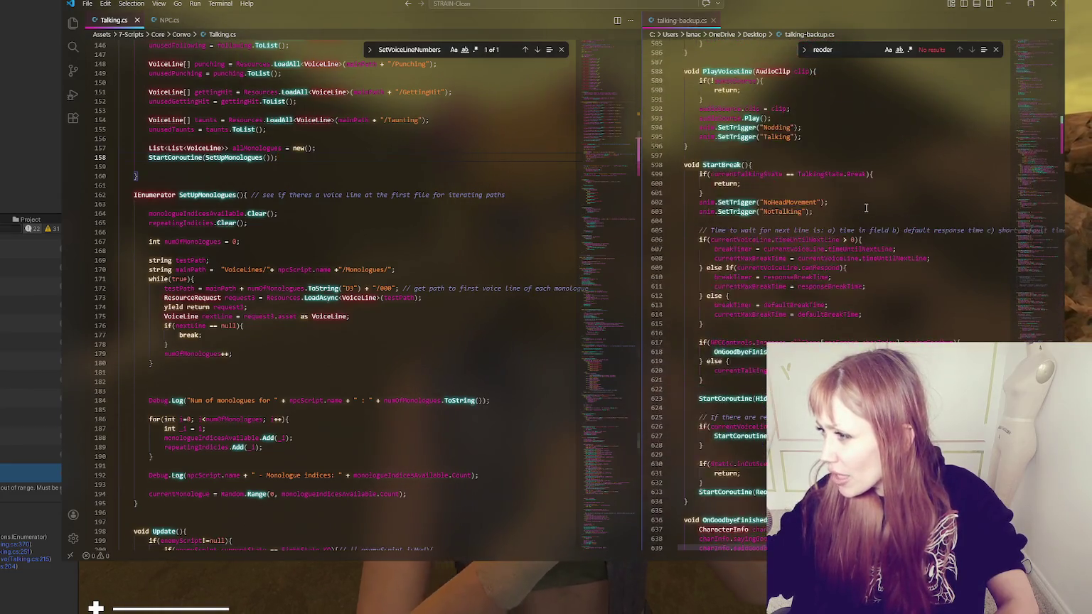
scroll(873, 234, "up", 5)
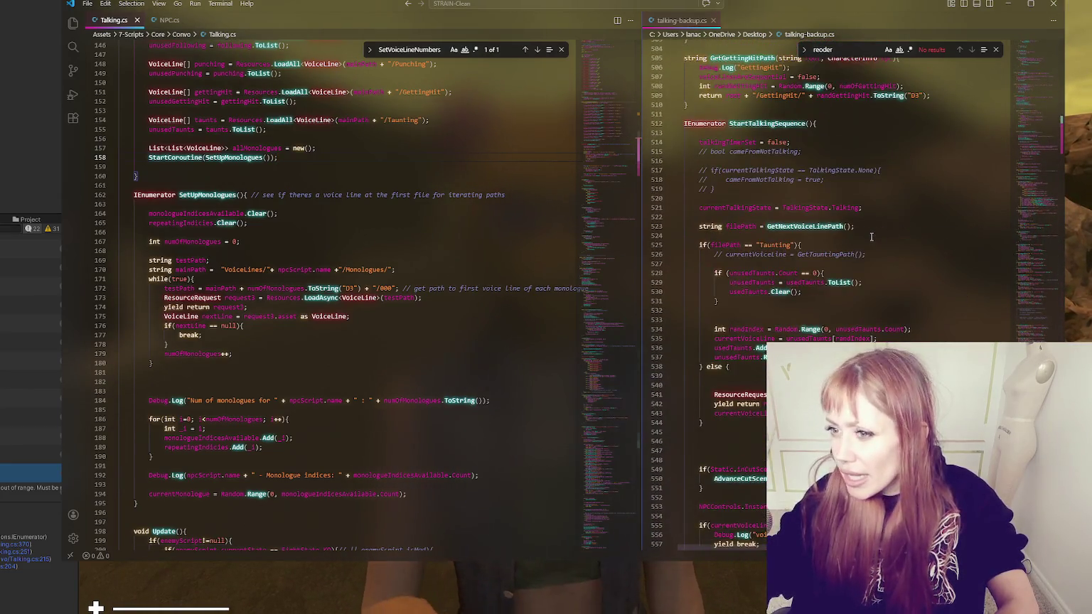
scroll(341, 236, "up", 5)
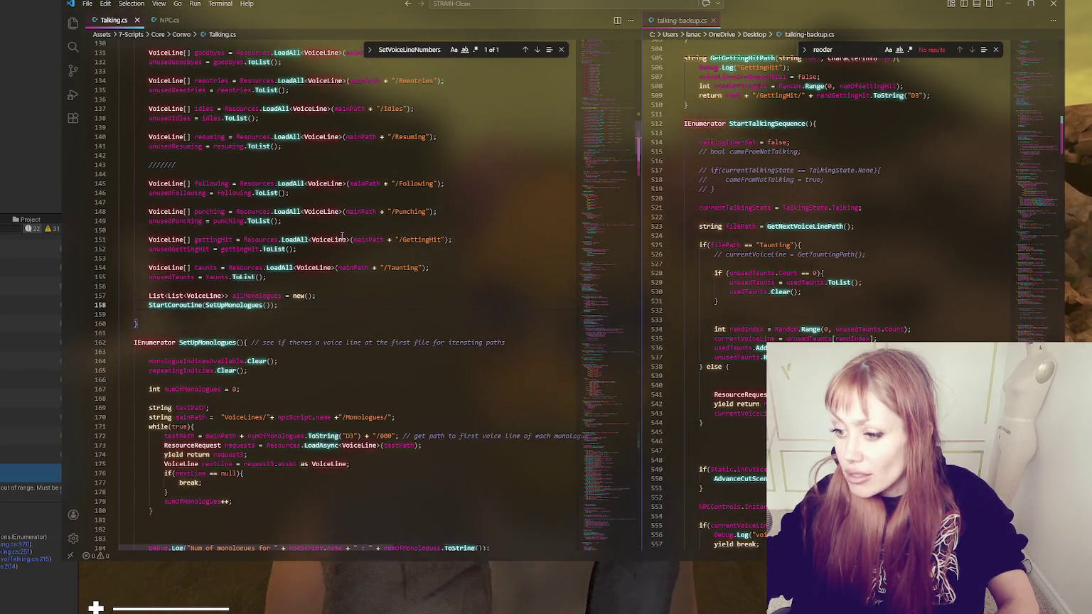
scroll(343, 238, "down", 5)
scroll(350, 245, "down", 4)
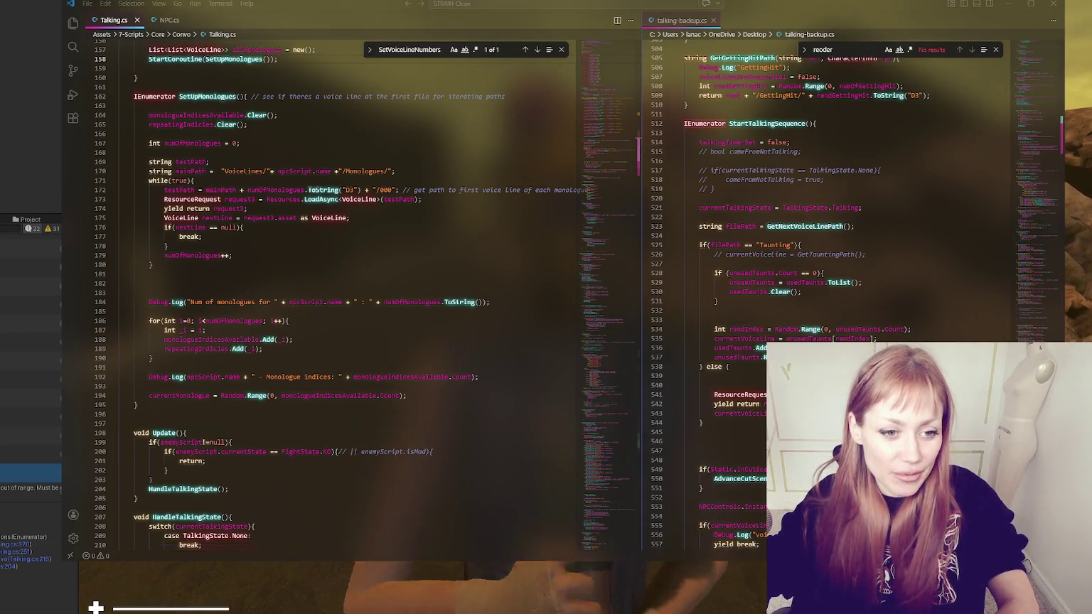
mouse_move(740, 0)
left_mouse_down()
mouse_move(754, 84)
mouse_move(843, 22)
left_mouse_up()
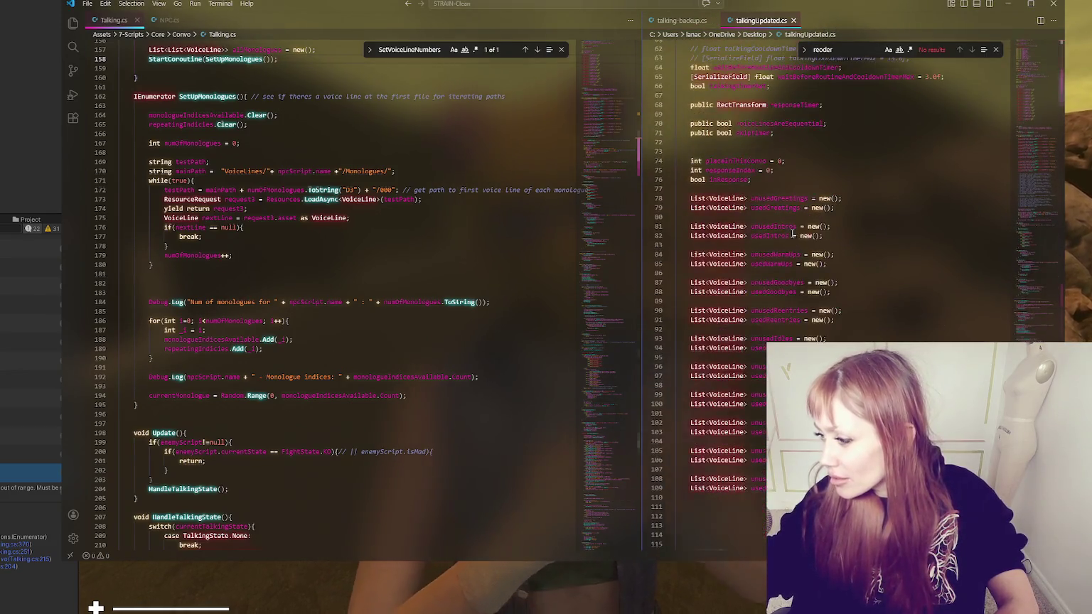
Search talkingUpdated.cs for allMonologues, then close the talkingUpdated.cs and talking-backup.cs tabs
scroll(809, 242, "down", 20)
scroll(794, 252, "down", 5)
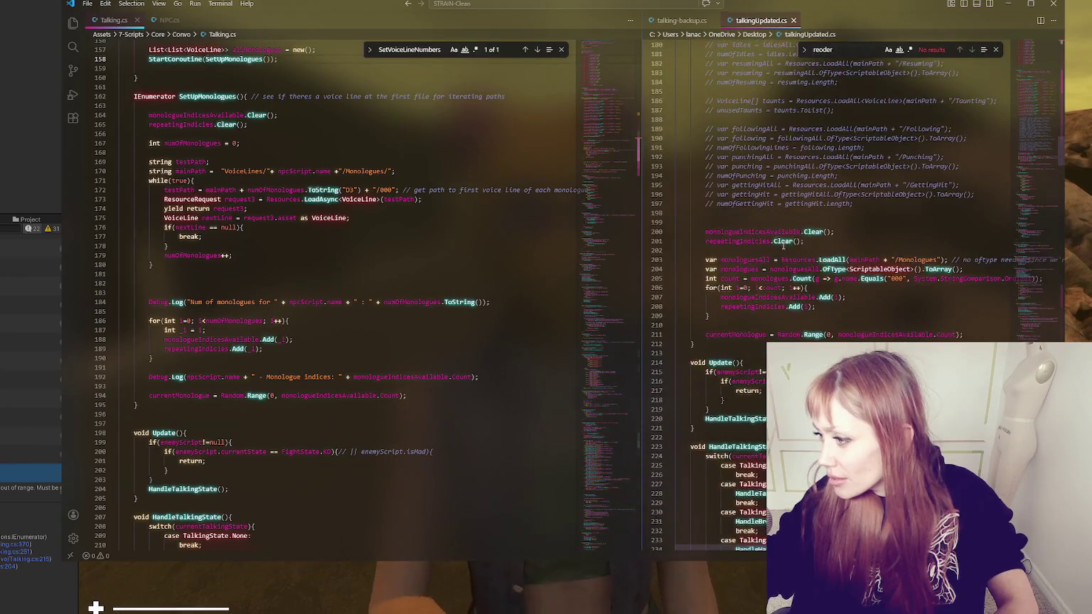
scroll(765, 299, "down", 1)
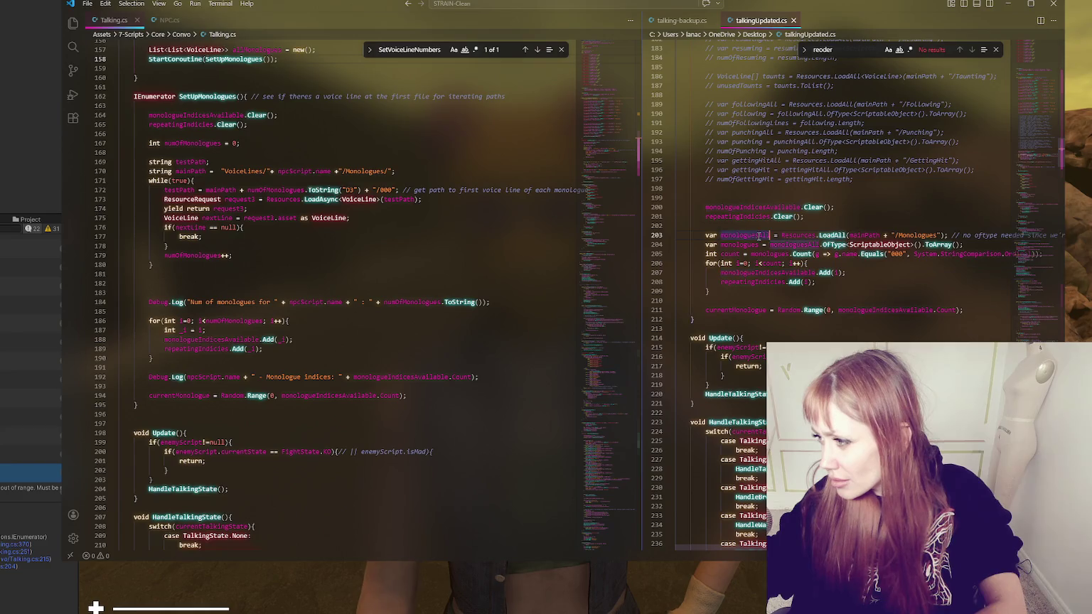
type("s")
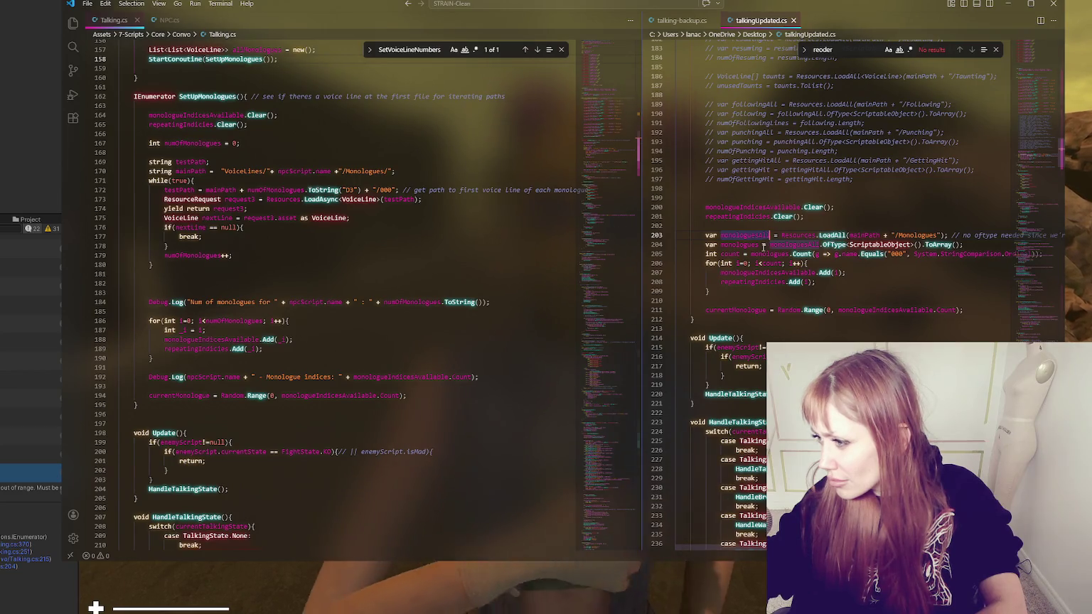
key("ctrl+f")
type("allmono")
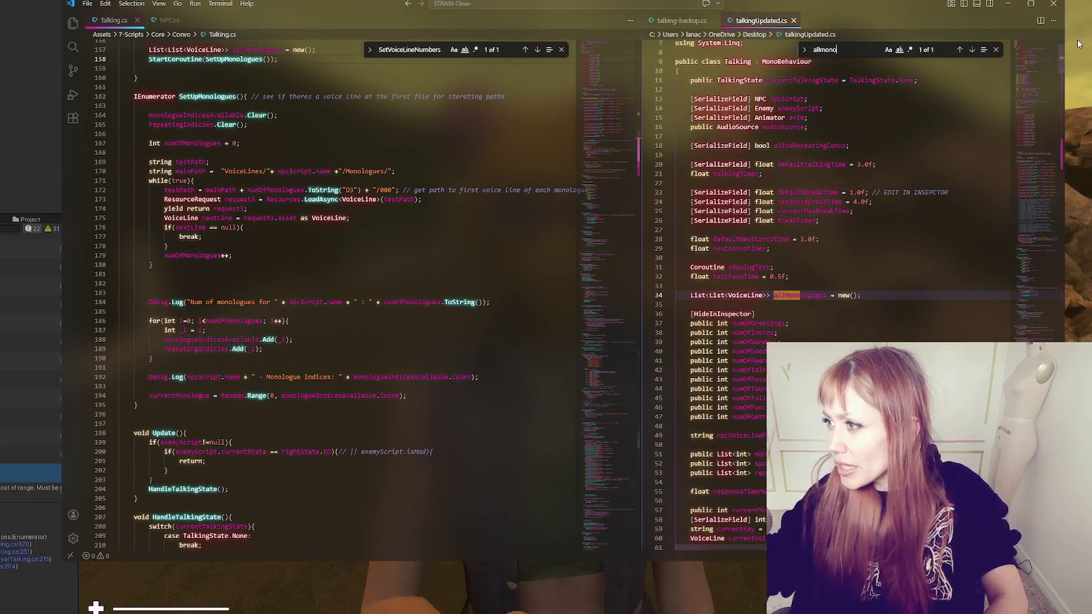
left_click(793, 20)
left_click(714, 20)
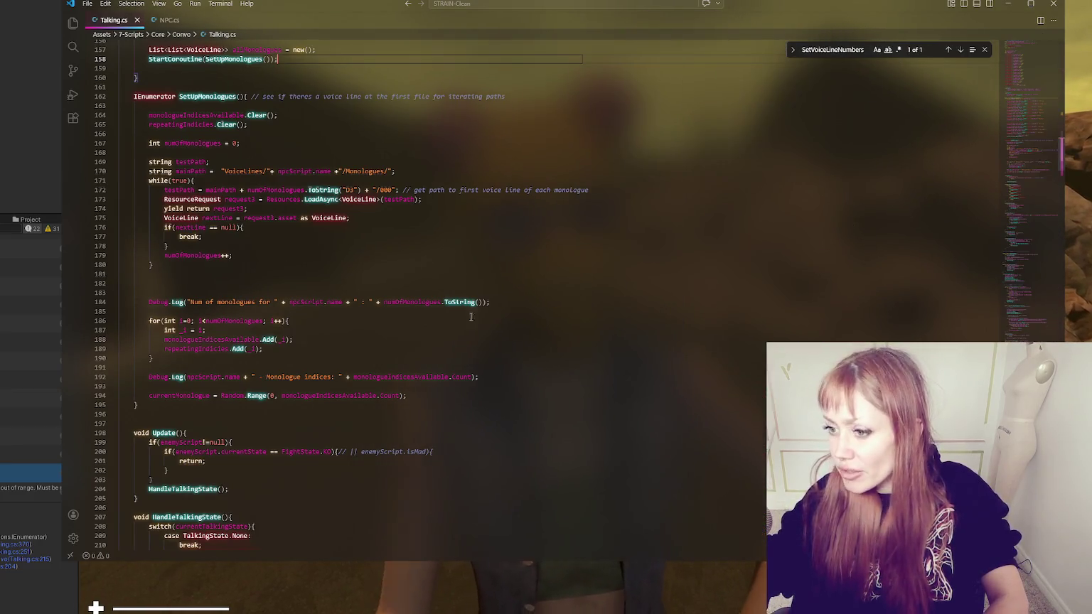
Tidy the blank lines around the declarations at the start of SetUpMonologues
scroll(259, 252, "up", 5)
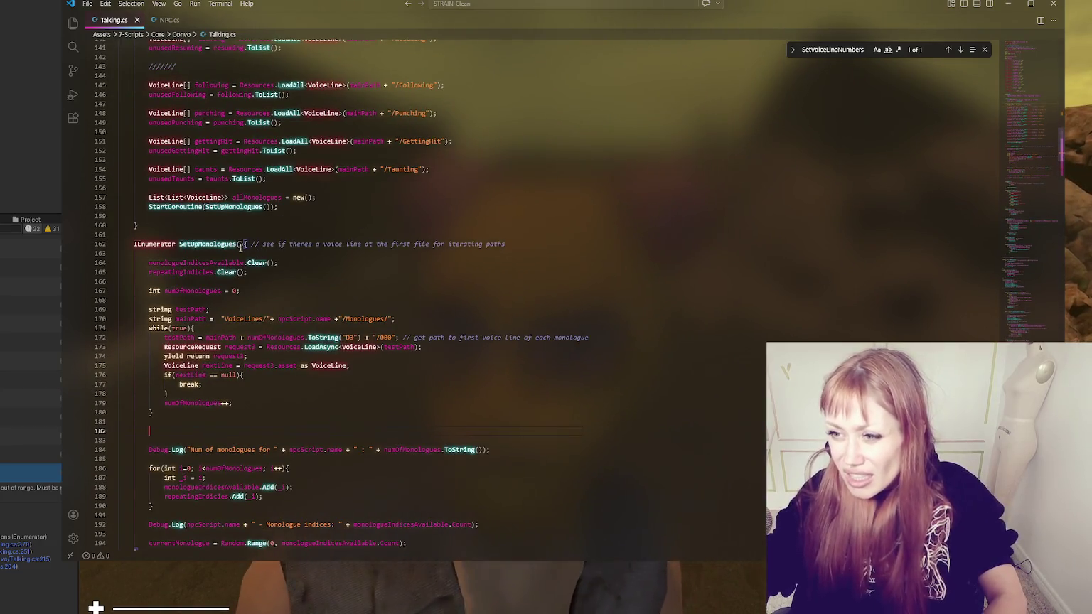
double_click(213, 244)
scroll(217, 213, "down", 3)
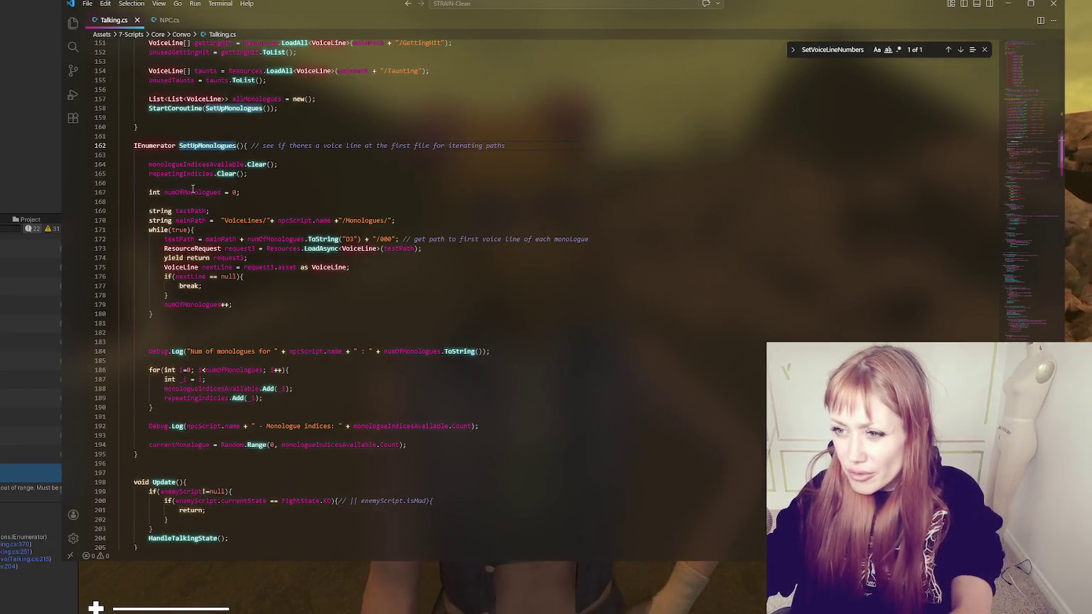
left_click(224, 201)
key("BackSpace")
key("Delete")
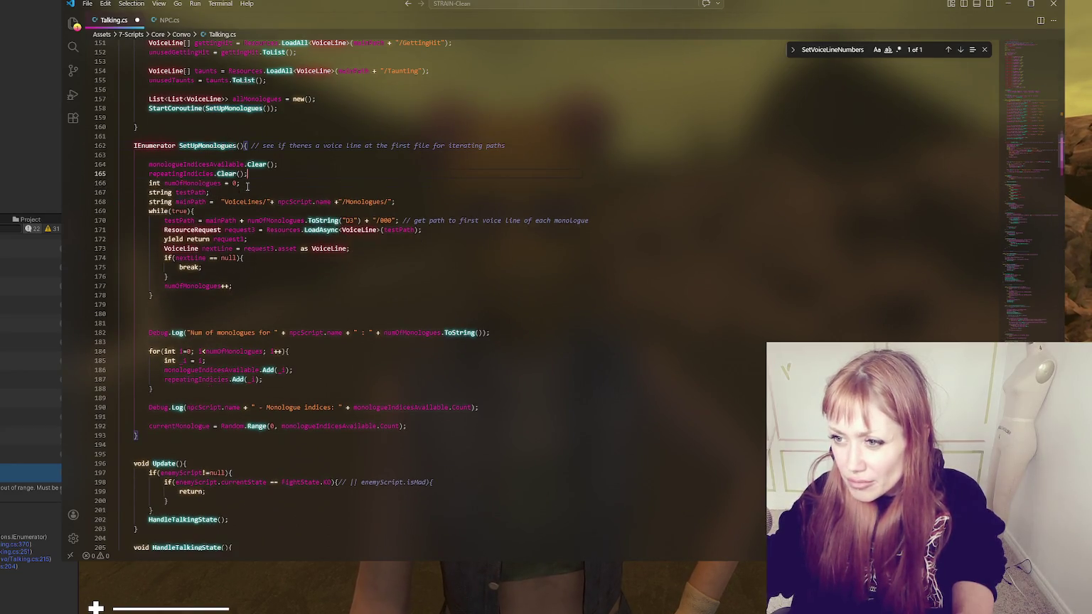
left_click(246, 186)
key("Return")
left_click(260, 201)
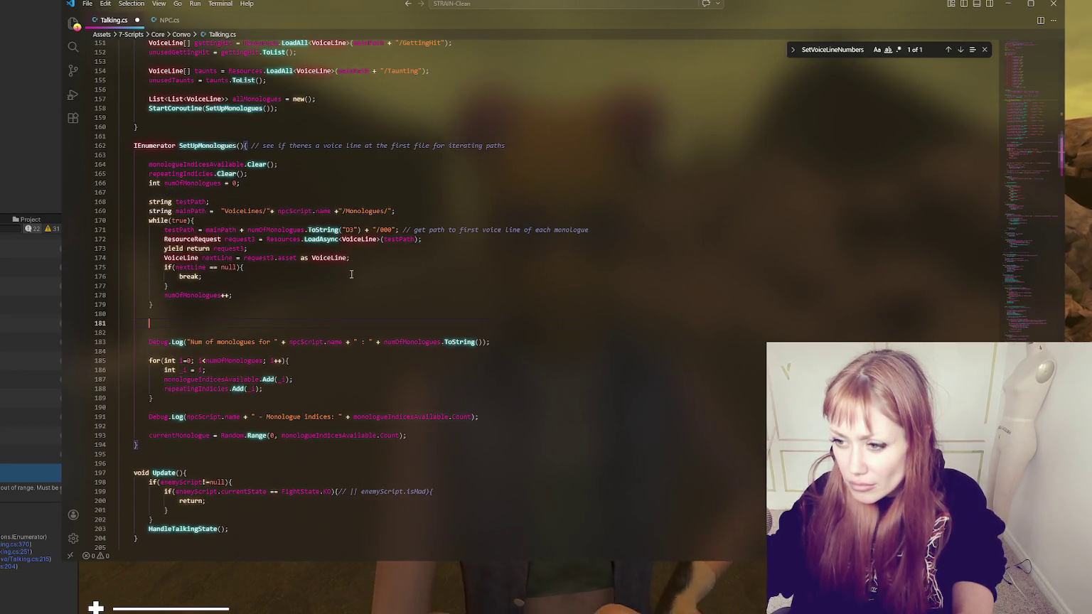
scroll(349, 277, "down", 4)
Delete both Debug.Log lines and open a blank line after the first loop
left_click_drag(205, 226, 153, 182)
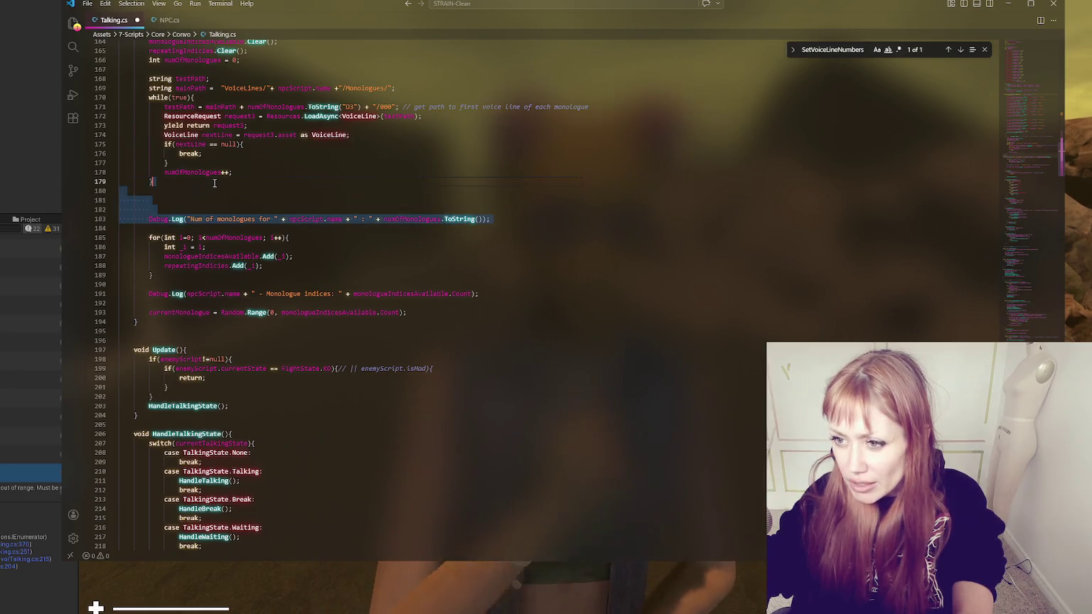
key("BackSpace")
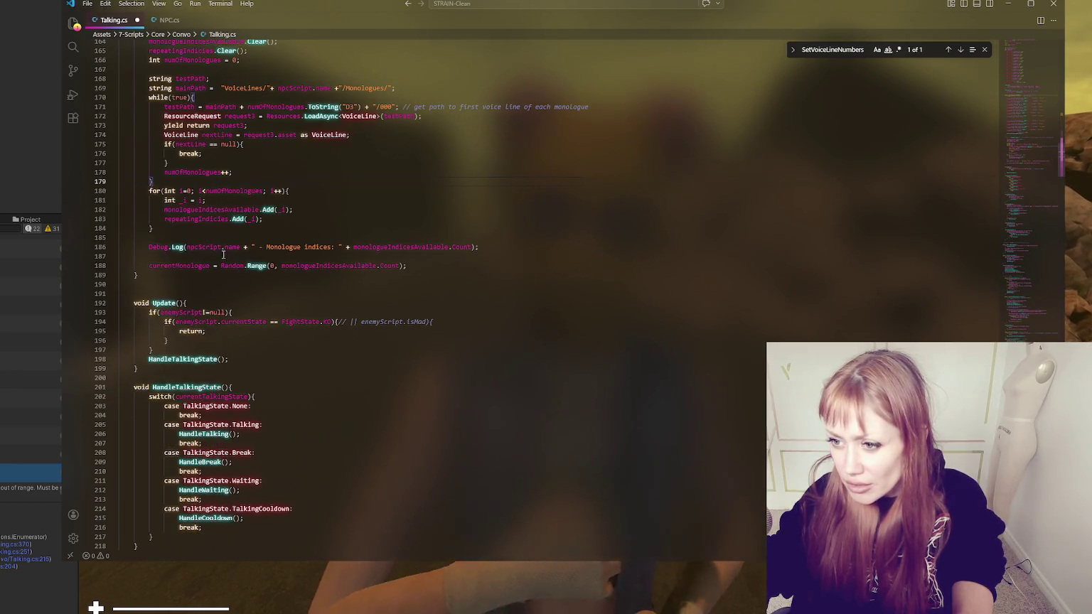
left_click_drag(235, 258, 153, 229)
key("BackSpace")
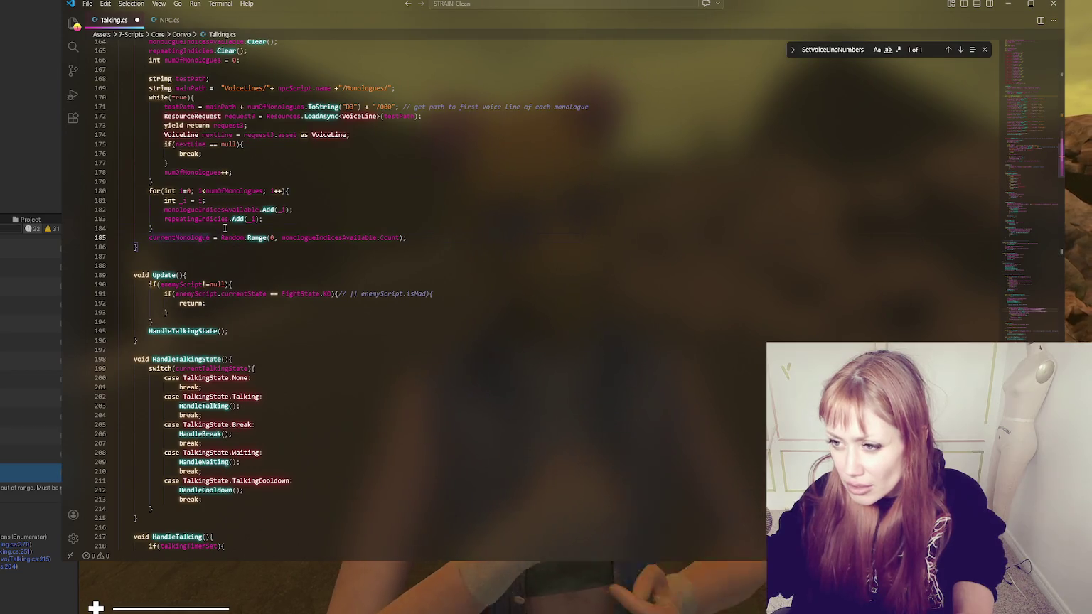
key("Up")
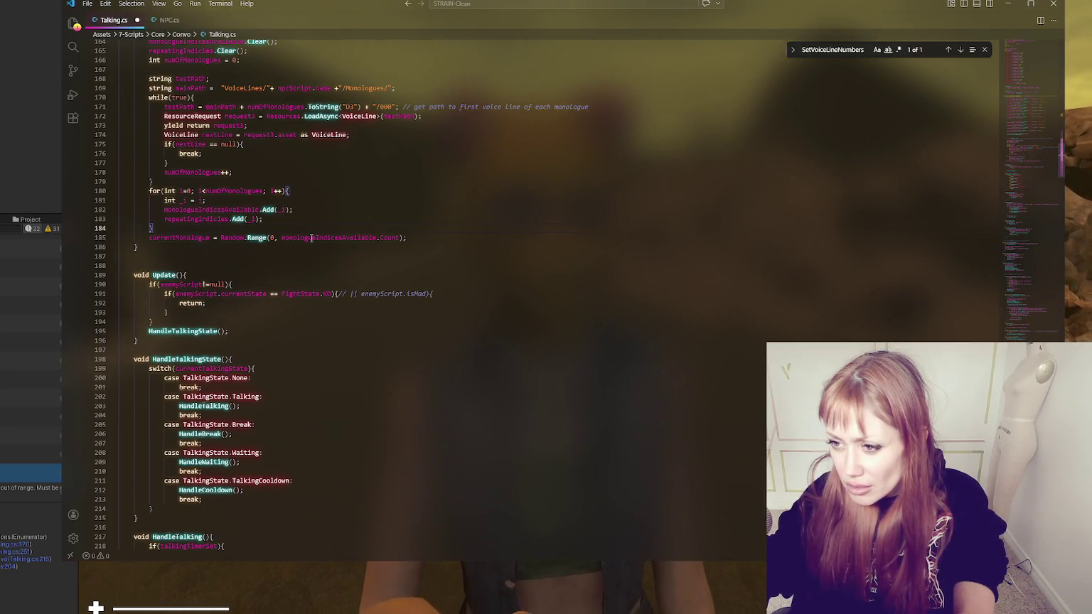
key("Return")
key("Return")
Add an empty for(int i=0; i<numOfMonologues; i++){ loop below the first loop
scroll(309, 241, "up", 5)
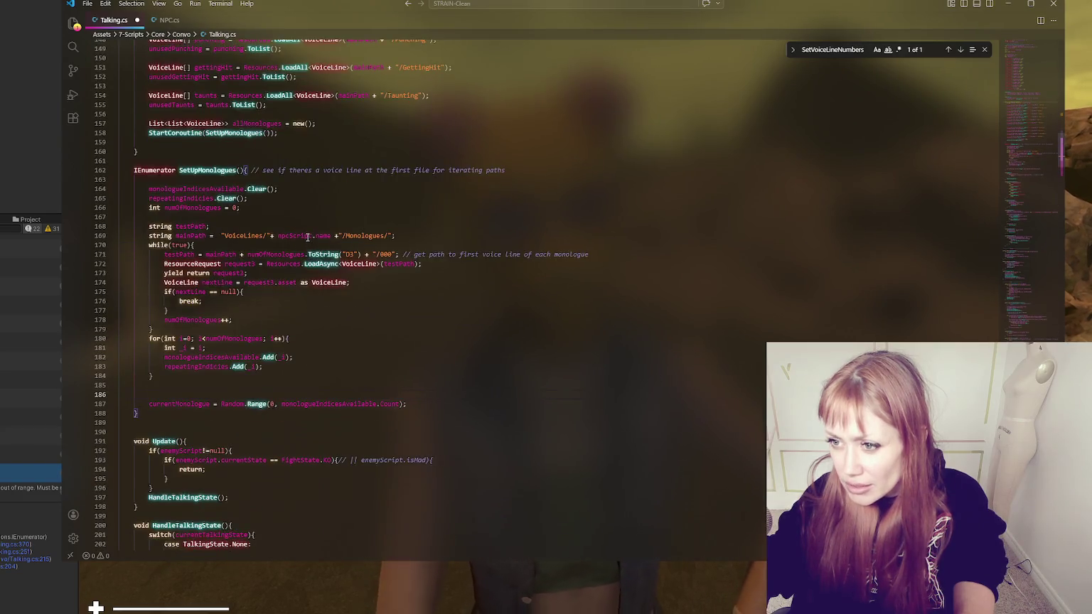
double_click(259, 124)
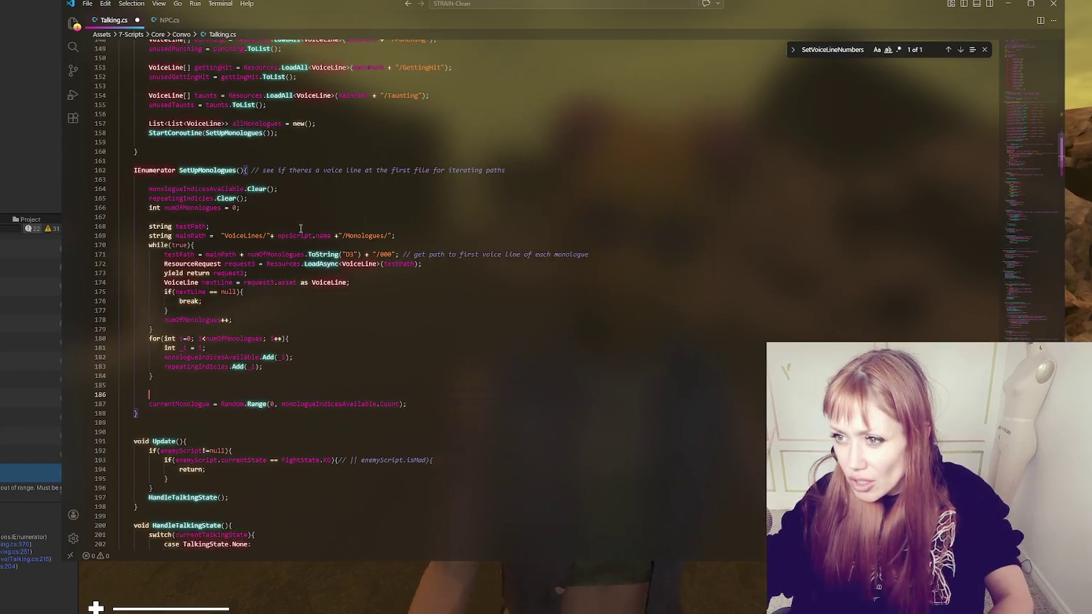
left_click(203, 394)
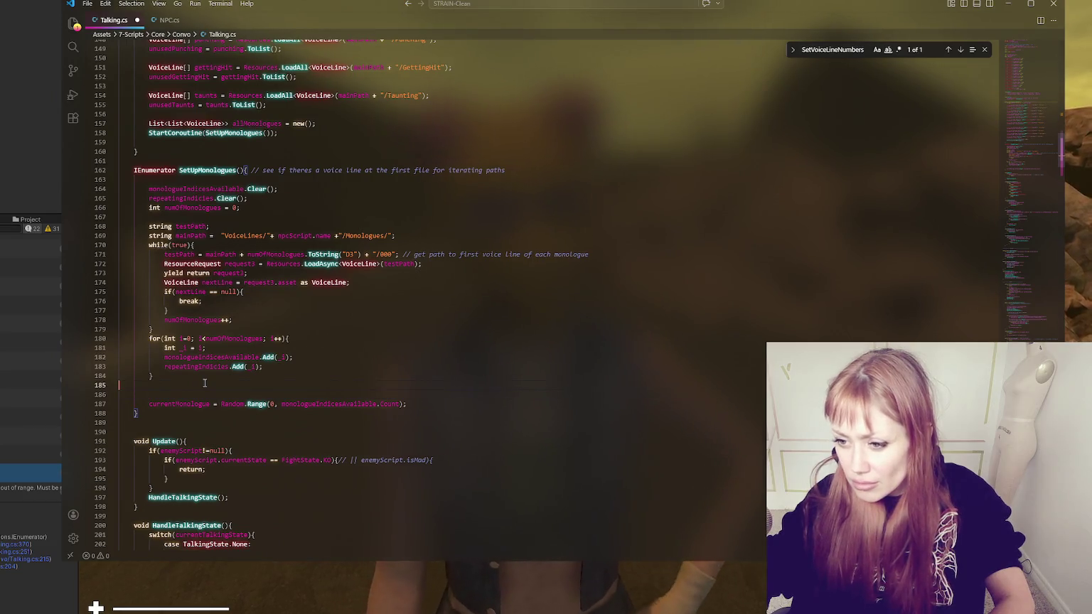
key("Return")
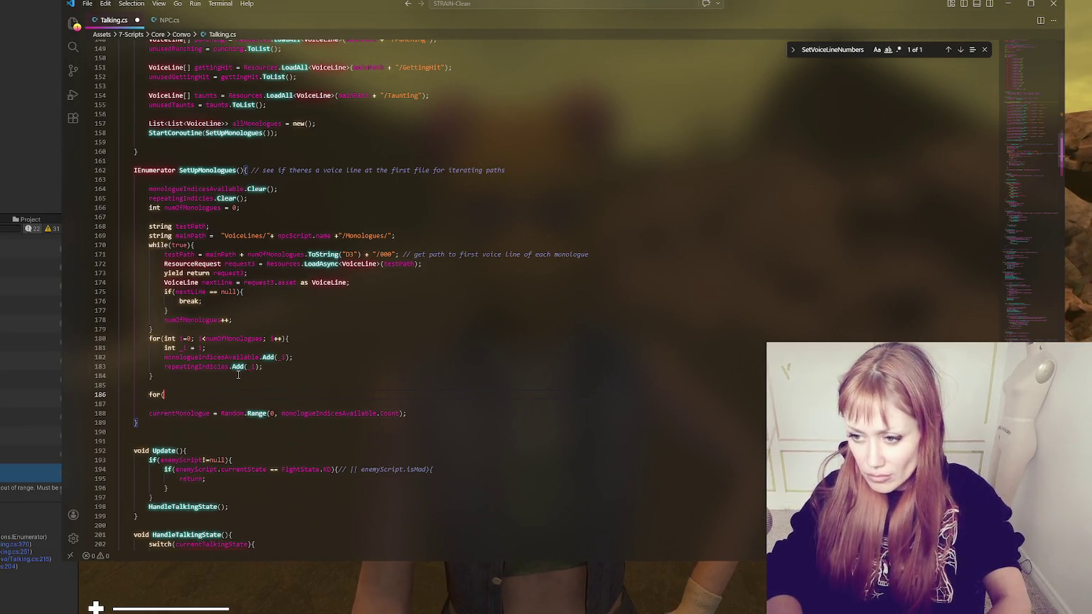
type("int i=")
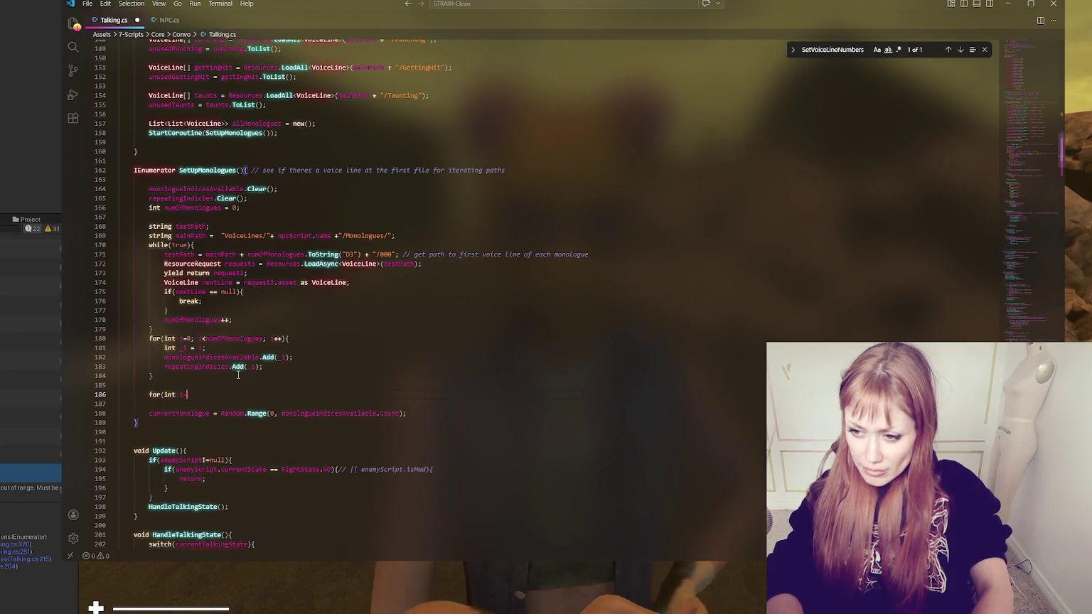
type("0; allMonologues")
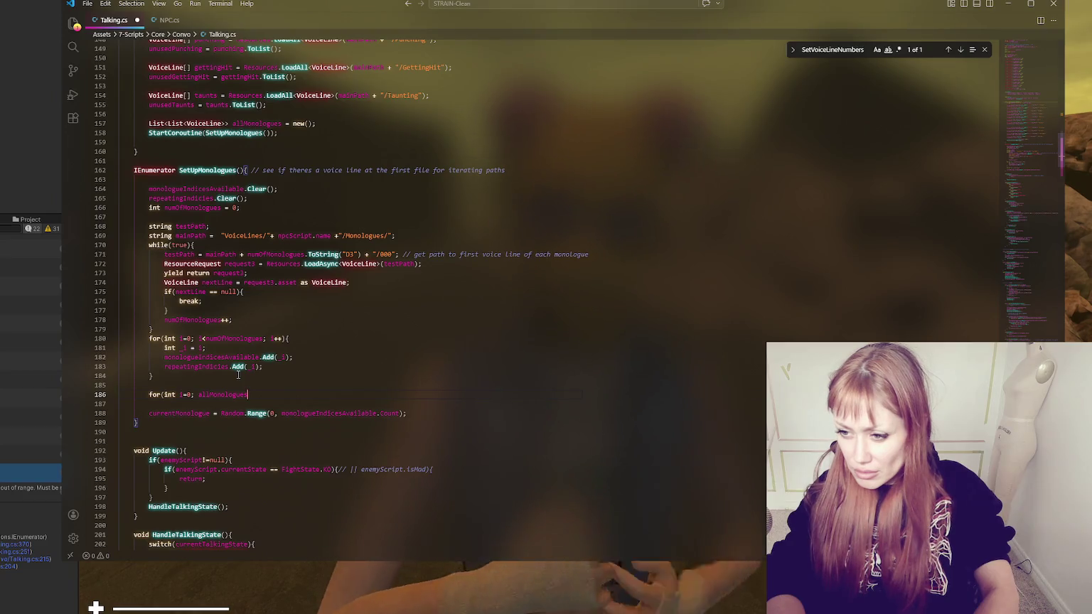
type("i<")
type(".C")
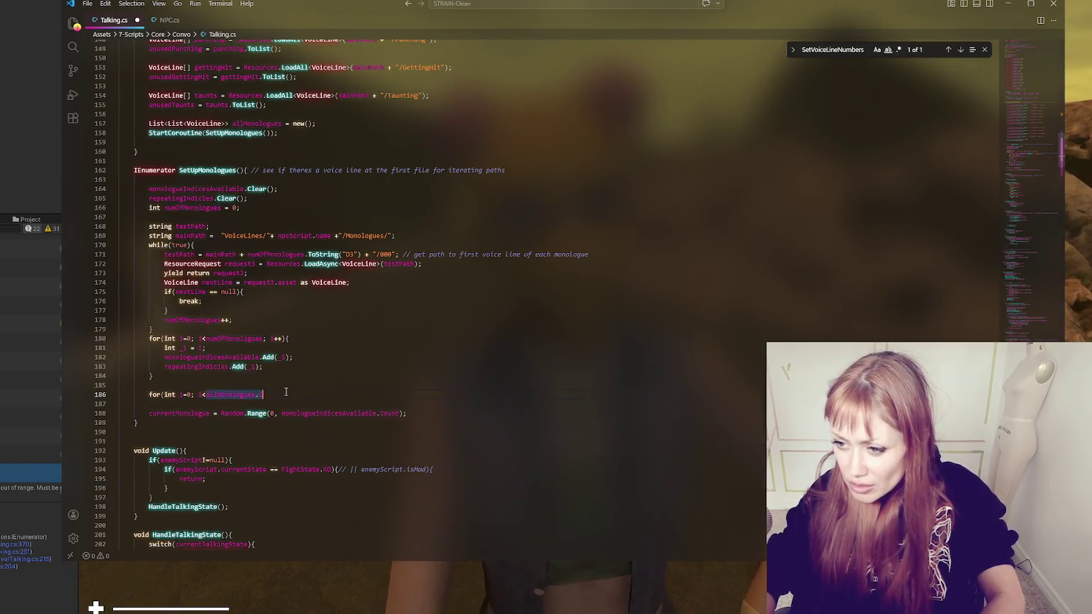
type("numOfMonologues; ")
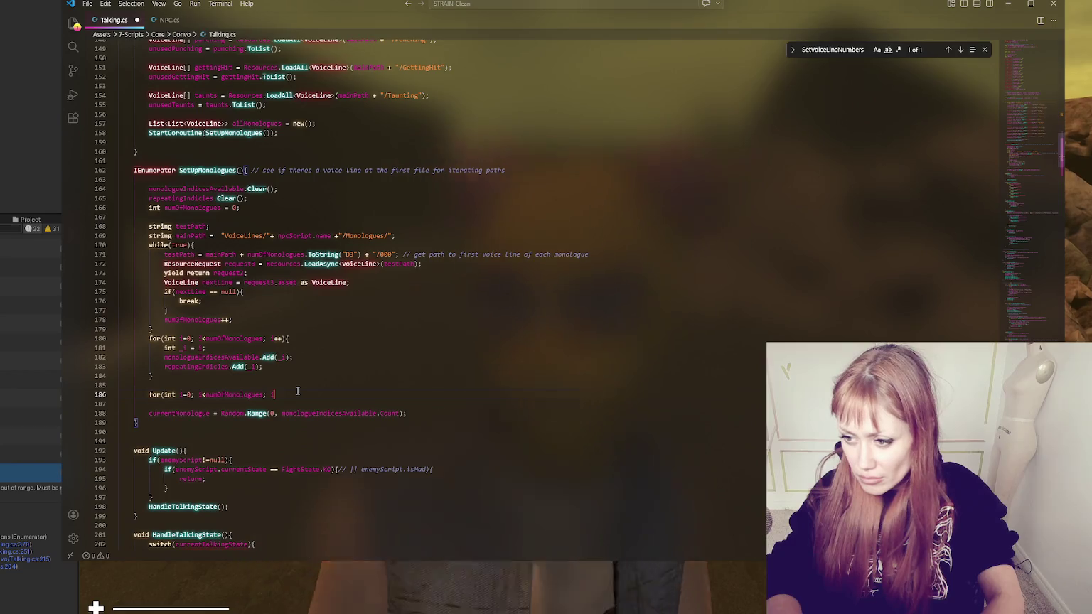
type("i++){")
key("Return")
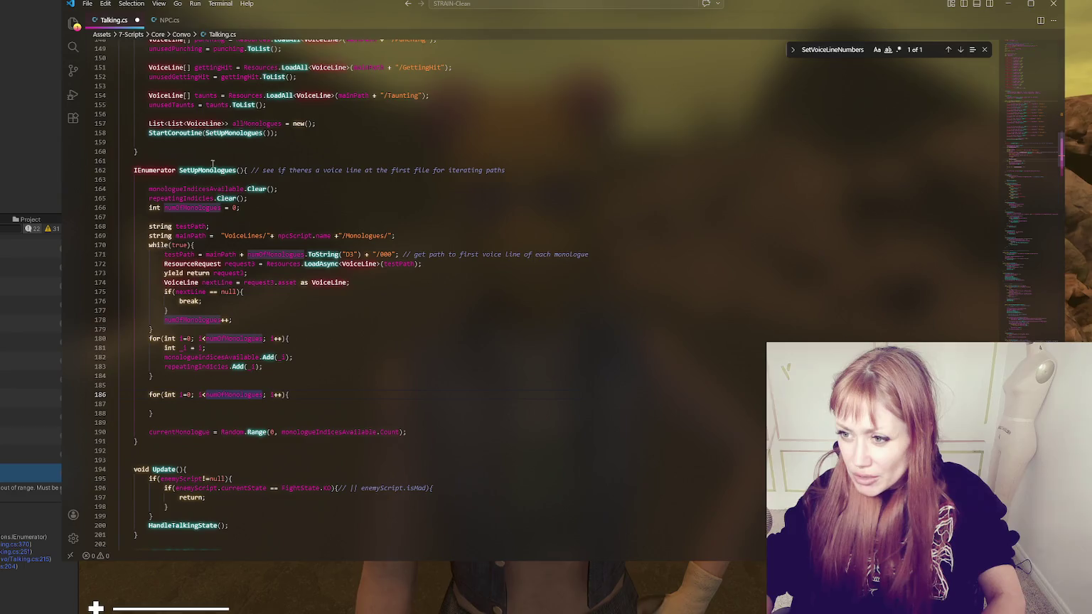
scroll(202, 211, "up", 4)
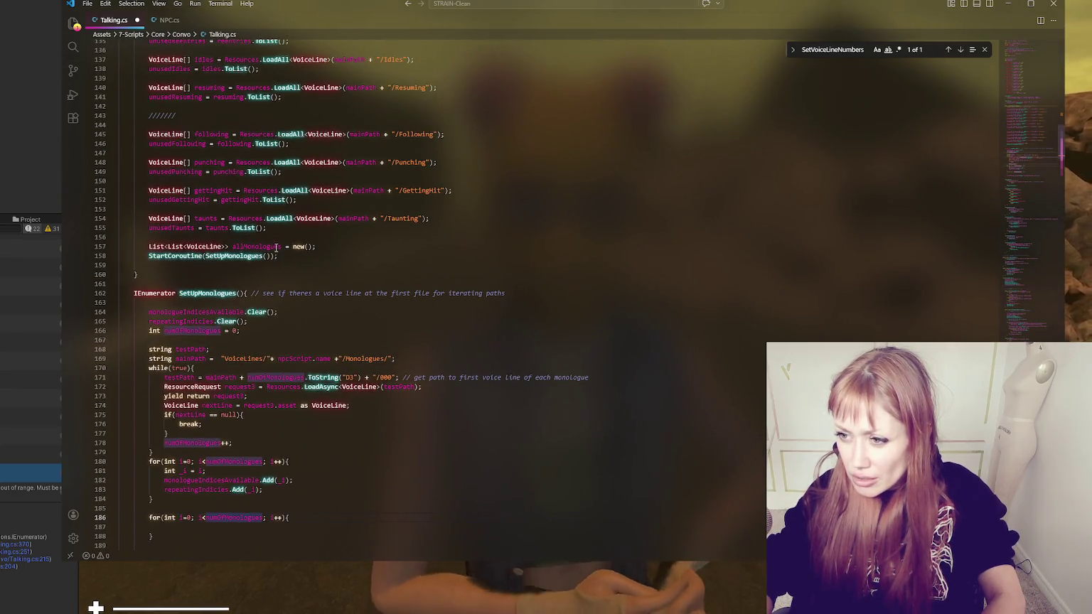
Cut the allMonologues declaration line, then undo and move it back to its original spot
scroll(276, 248, "down", 3)
triple_click(249, 172)
key("BackSpace")
left_click(287, 218)
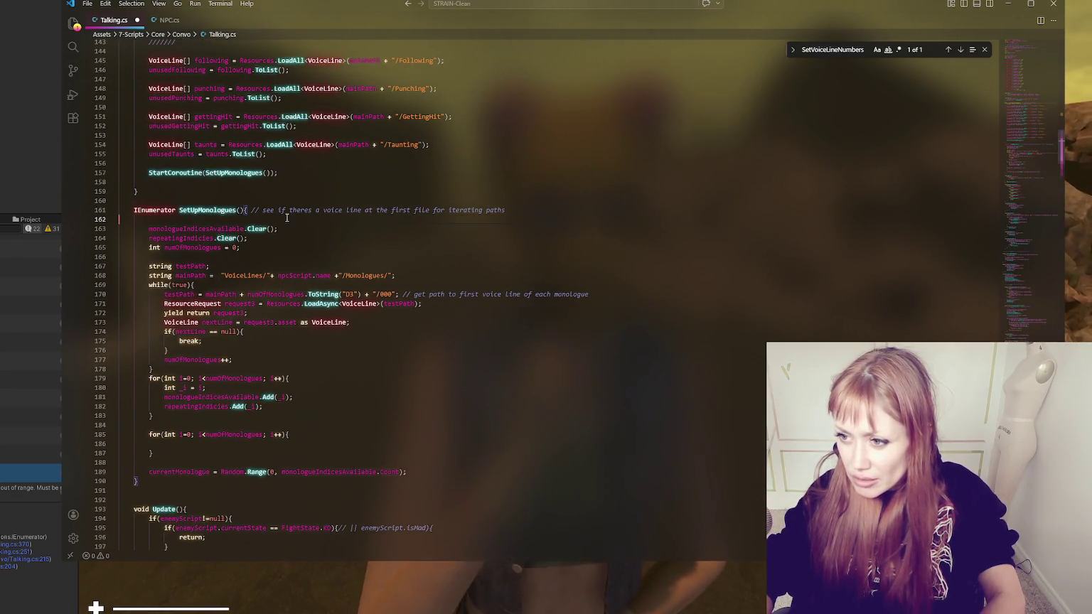
key("ctrl+z")
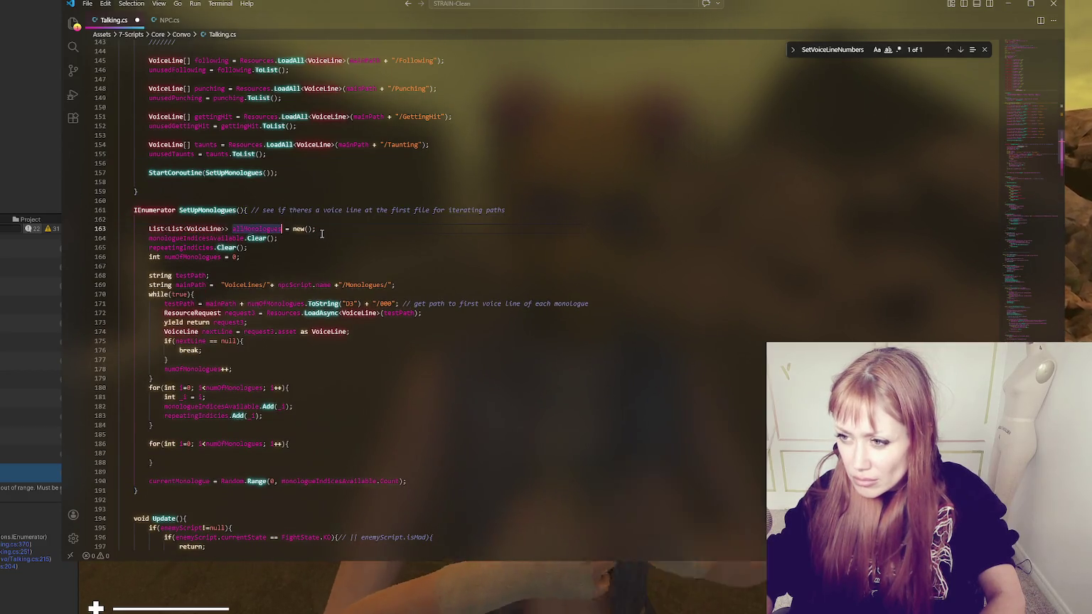
key("alt+Up")
key("alt+Up")
key("alt+Up")
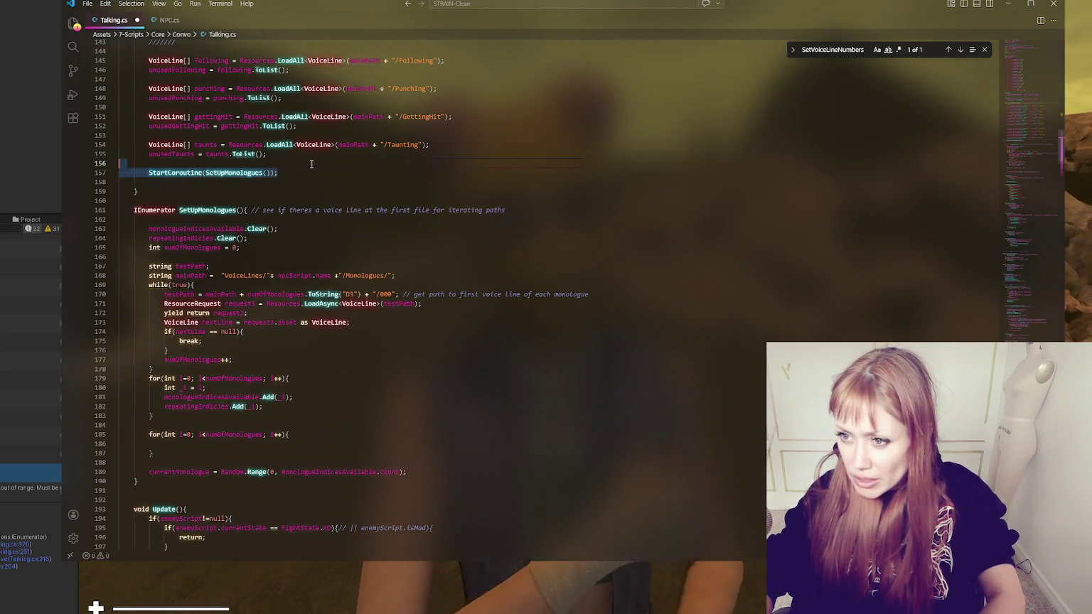
Delete the duplicate allMonologues declaration, leaving a single List<List<VoiceLine>> one
scroll(192, 357, "down", 3)
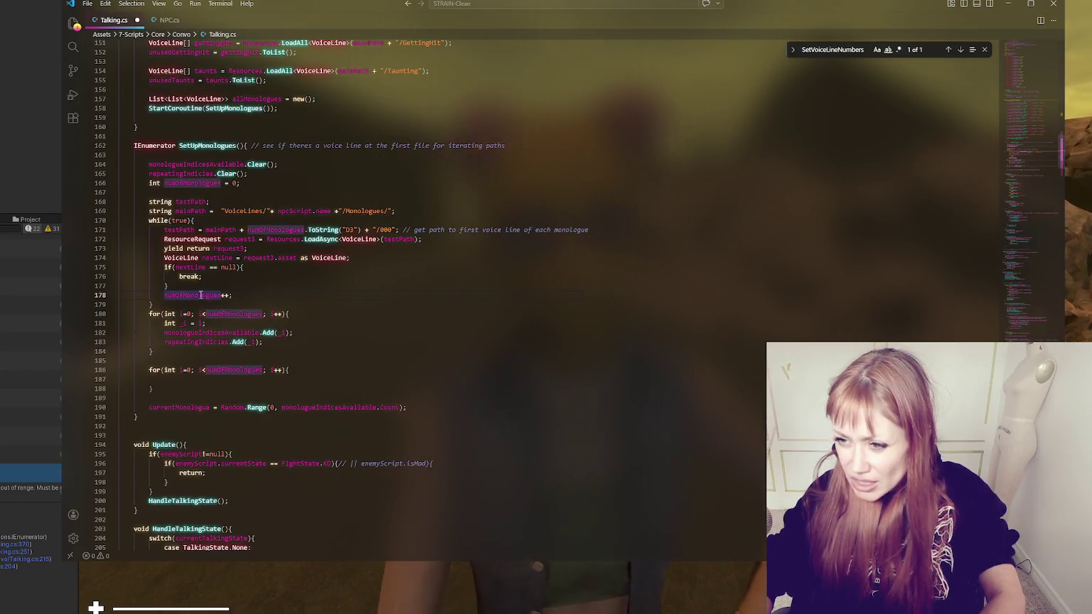
scroll(224, 372, "up", 10)
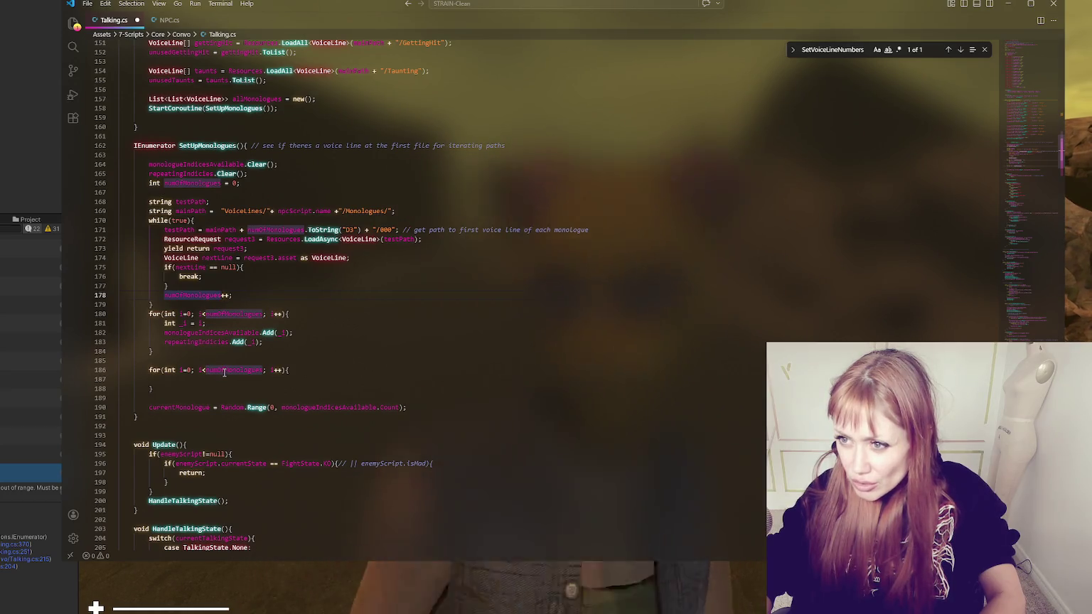
scroll(240, 344, "down", 1)
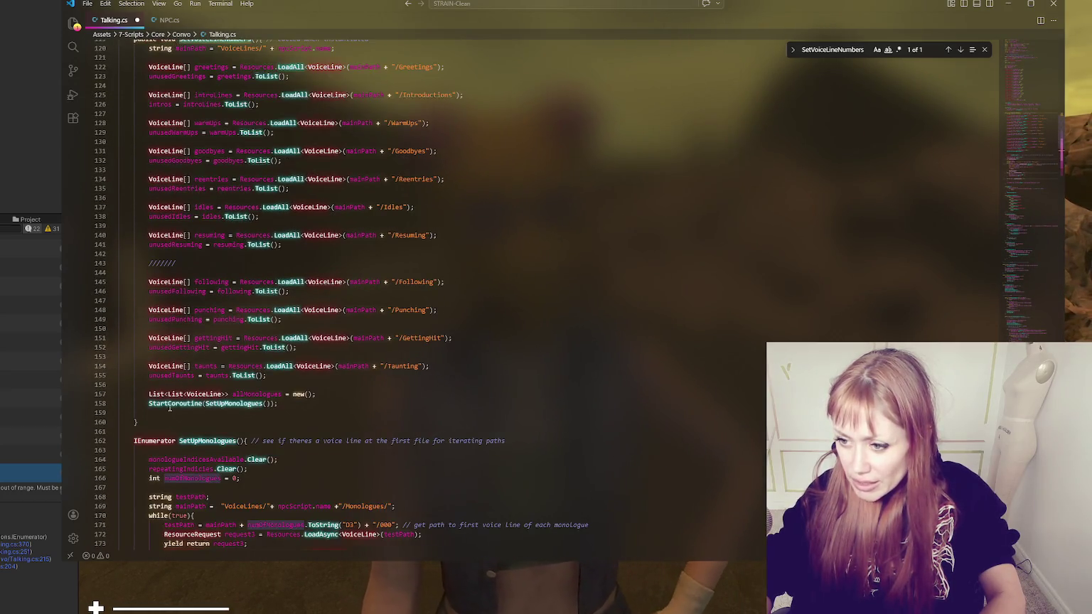
scroll(320, 394, "up", 10)
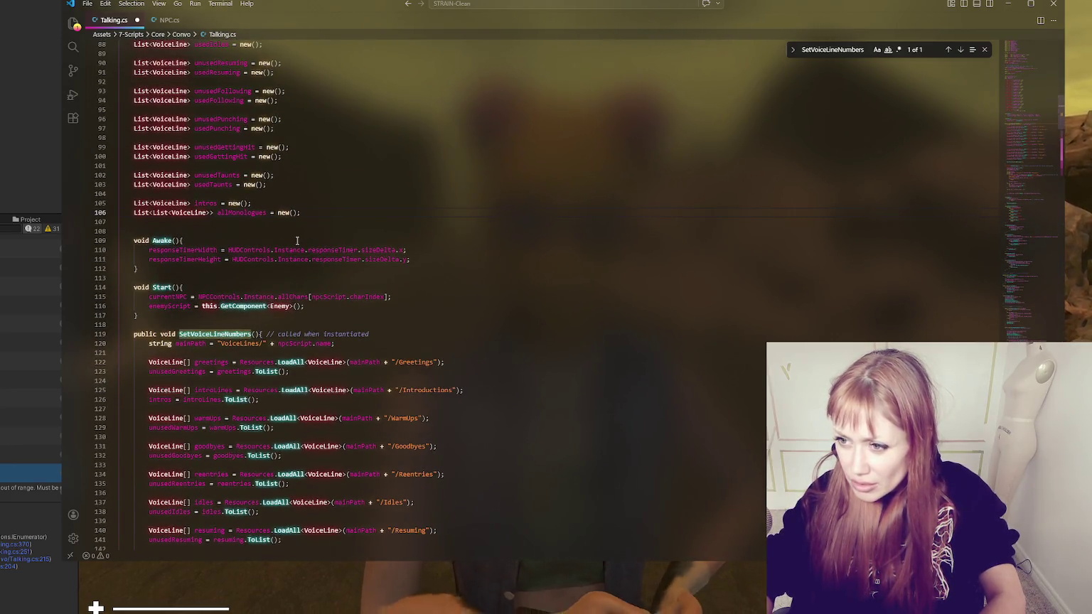
key("Return")
key("Return")
left_click_drag(298, 240, 301, 213)
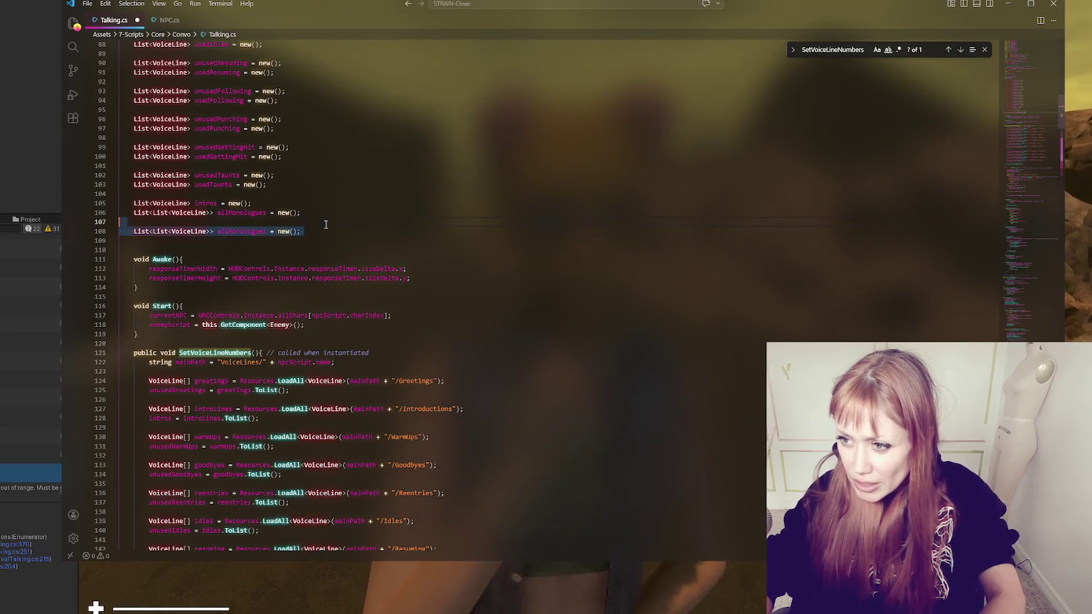
key("BackSpace")
Check where the index loop ends and where allMonologues is declared, then place the cursor inside the empty second loop
scroll(284, 235, "down", 4)
scroll(284, 236, "down", 15)
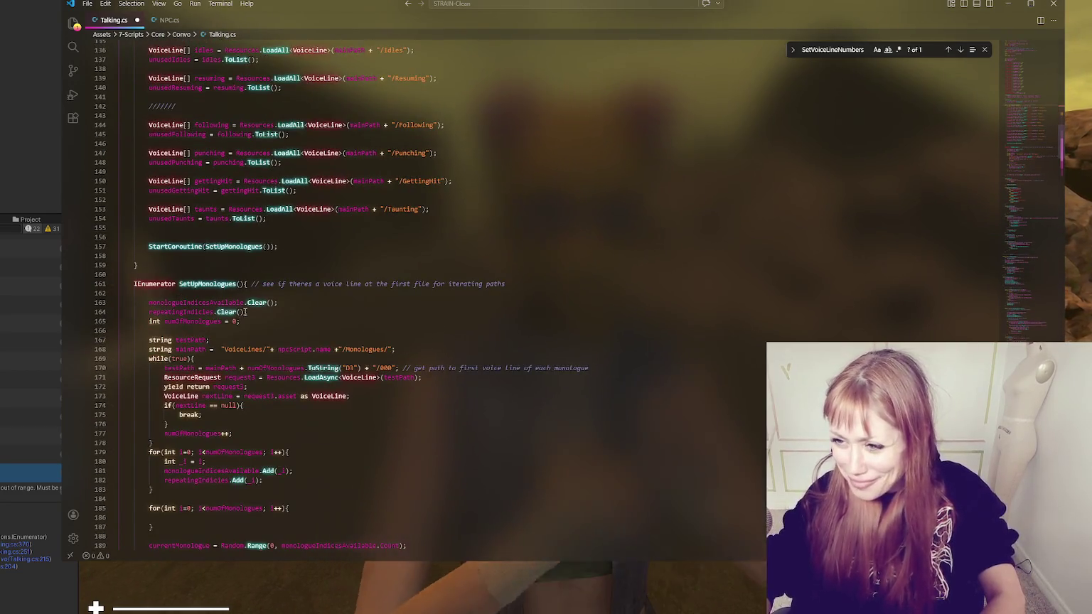
left_click(273, 344)
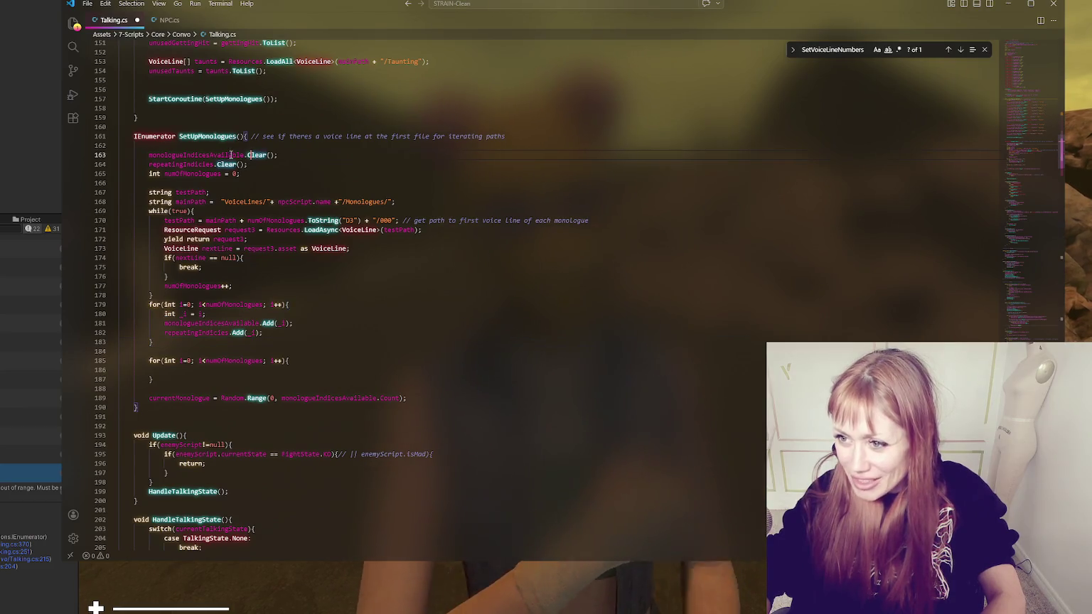
left_click(279, 155)
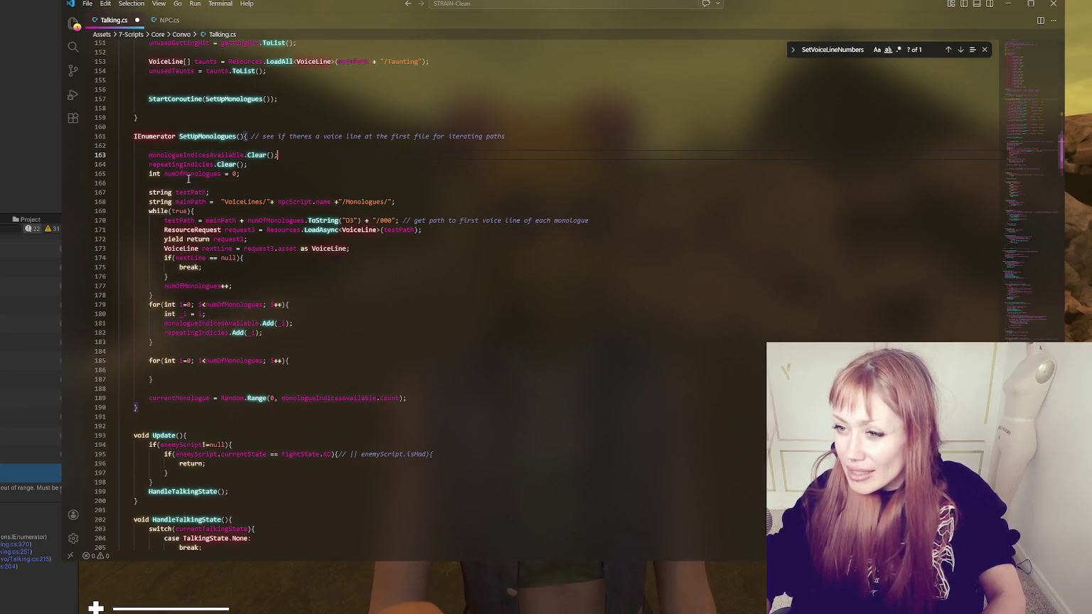
scroll(219, 187, "up", 18)
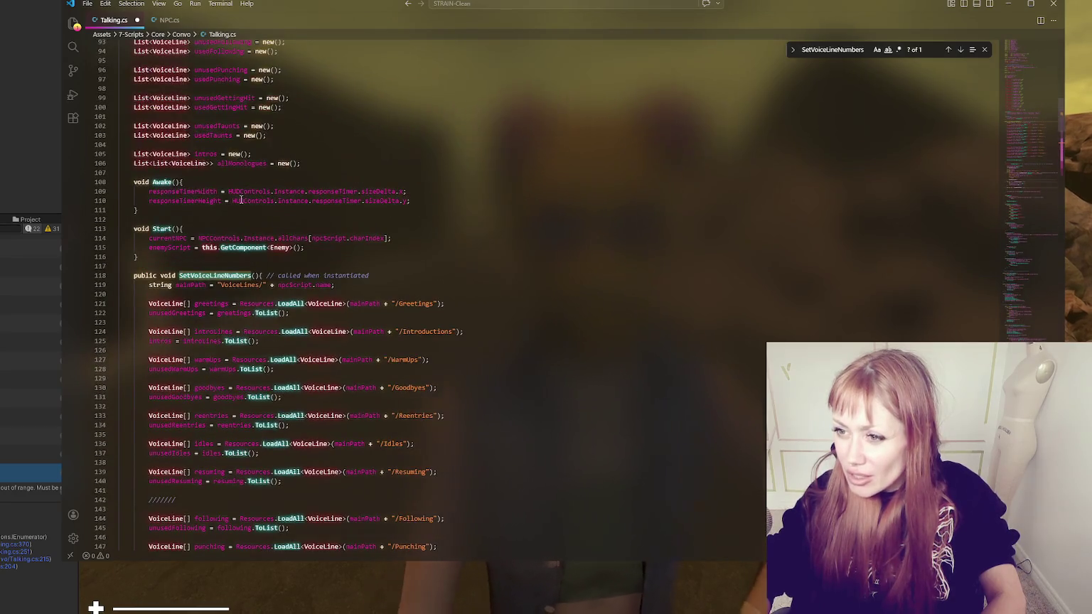
double_click(242, 163)
scroll(248, 163, "down", 20)
left_click(211, 223)
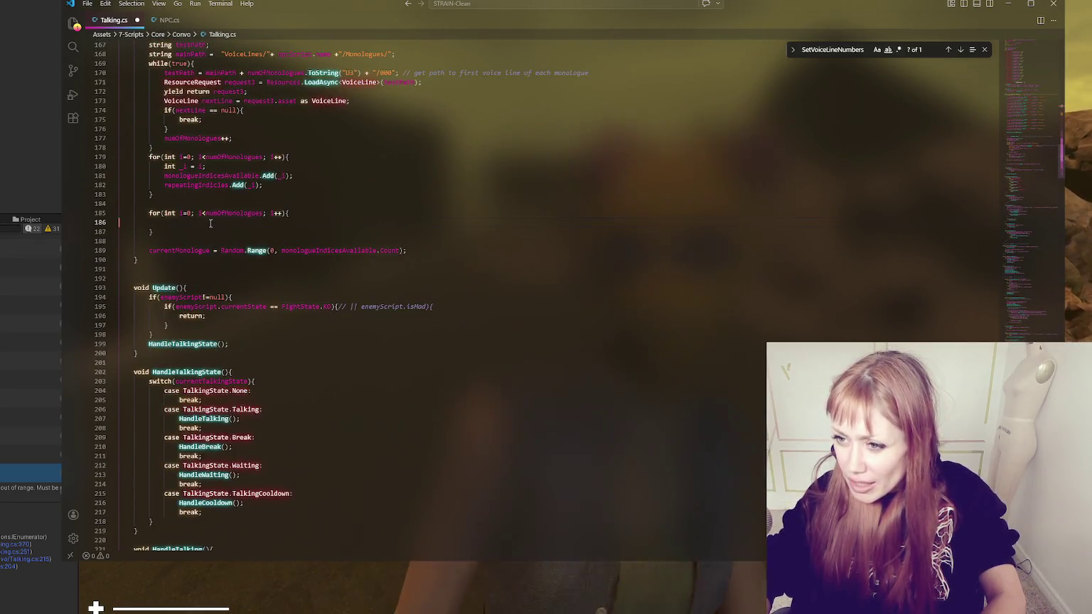
type("allMonologues ")
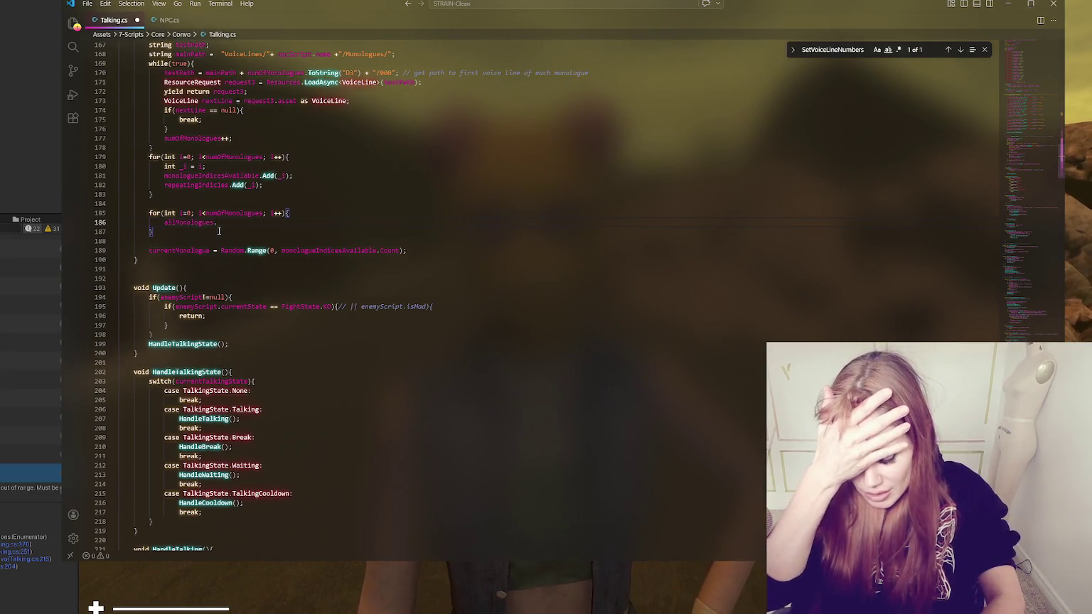
type("Add")
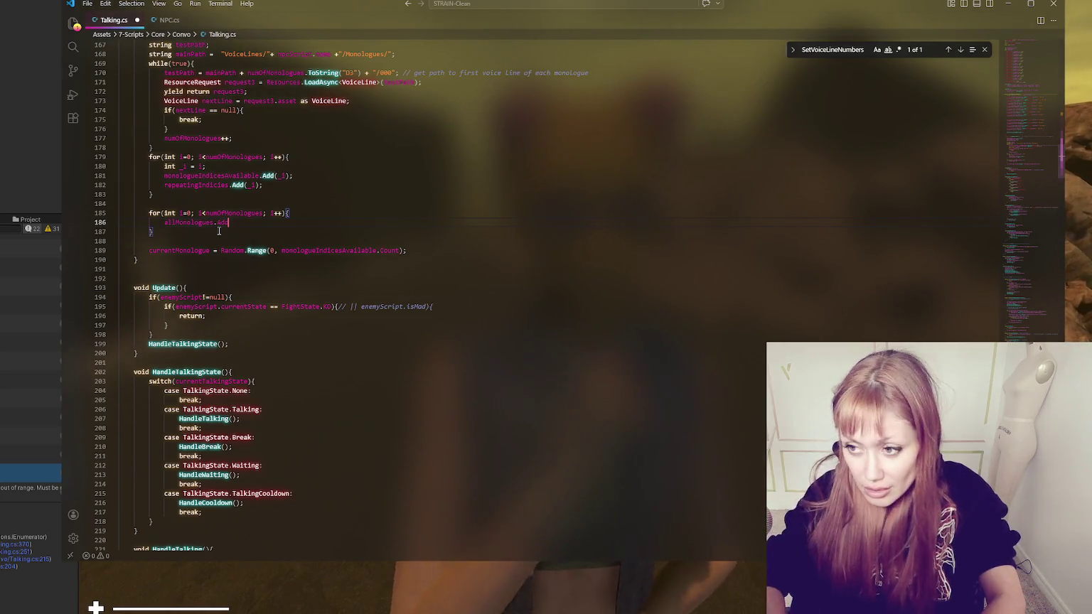
type("(")
key("Up")
key("End")
key("Return")
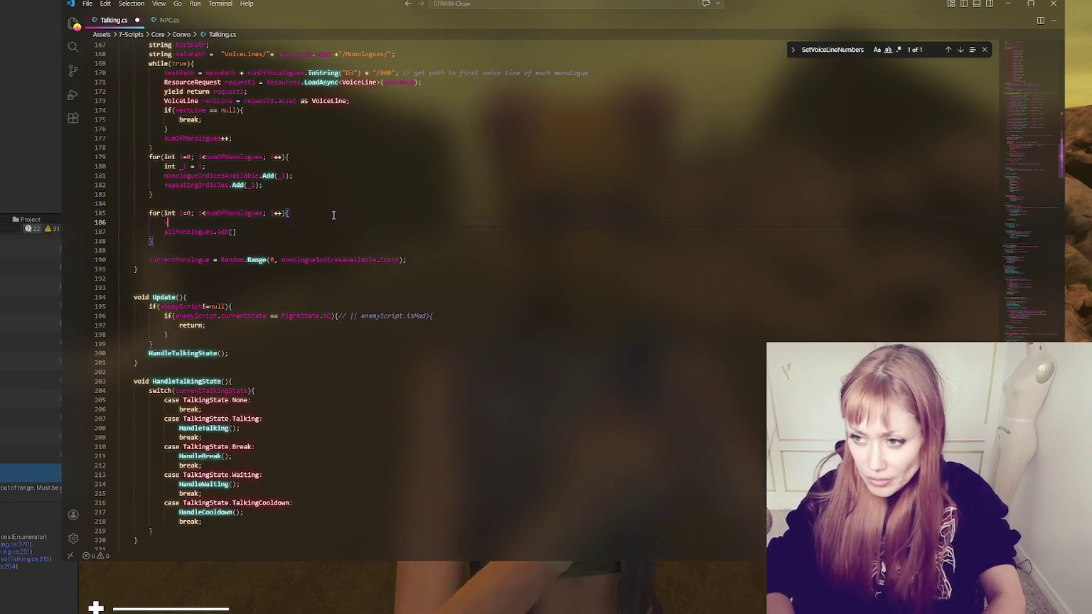
type("Voice")
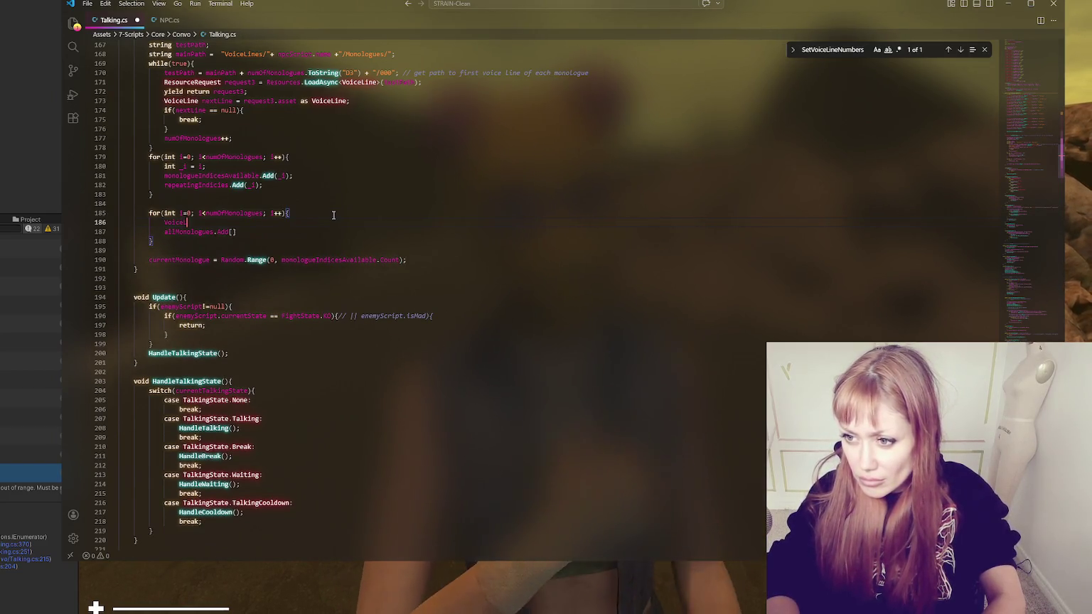
type("Line vl =")
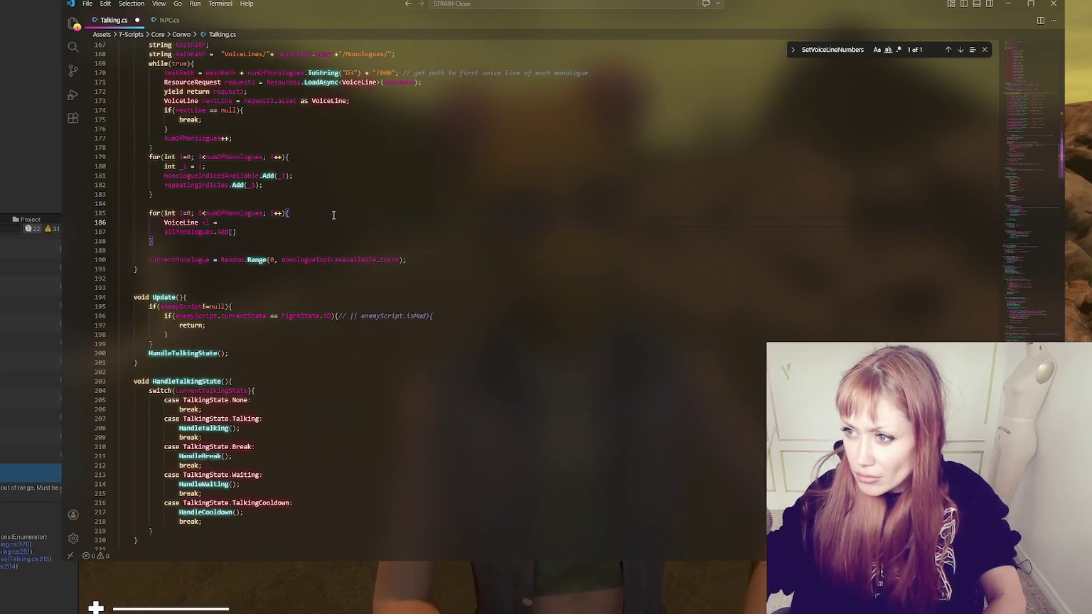
scroll(334, 215, "up", 10)
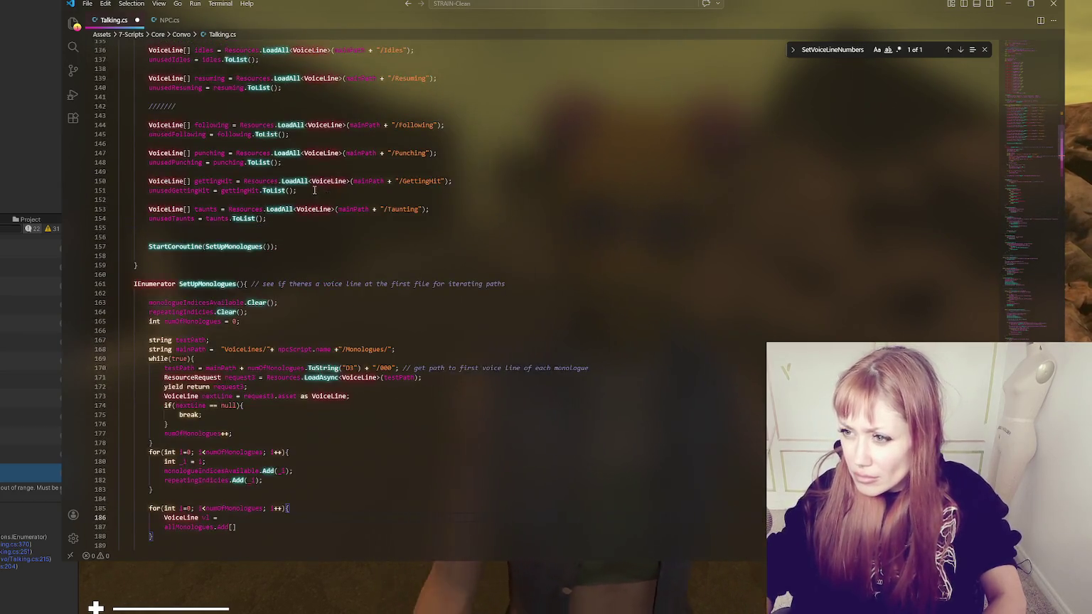
left_click_drag(241, 125, 444, 125)
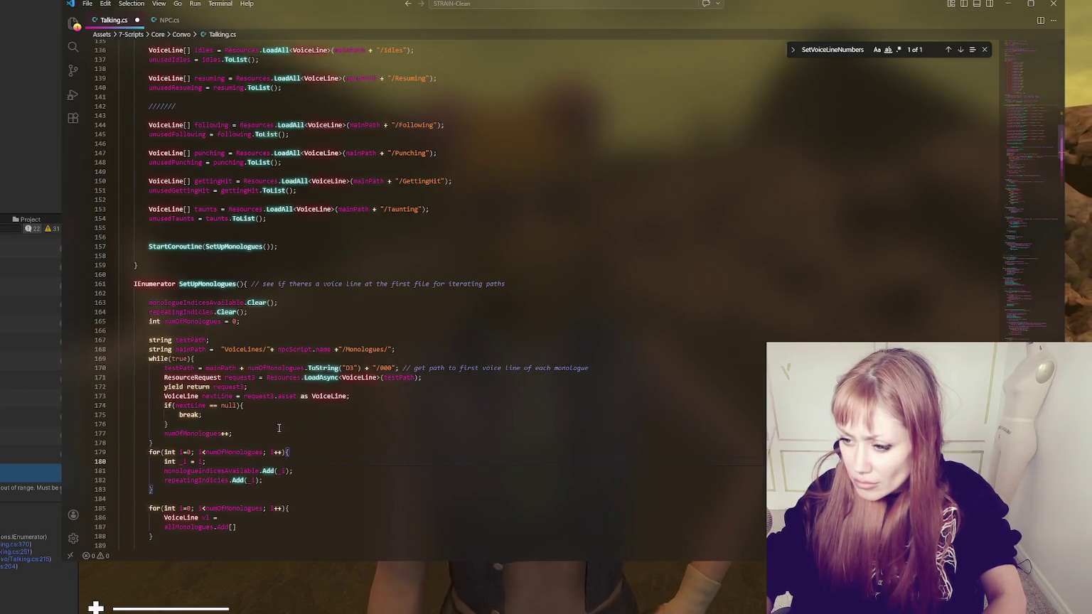
scroll(276, 427, "down", 5)
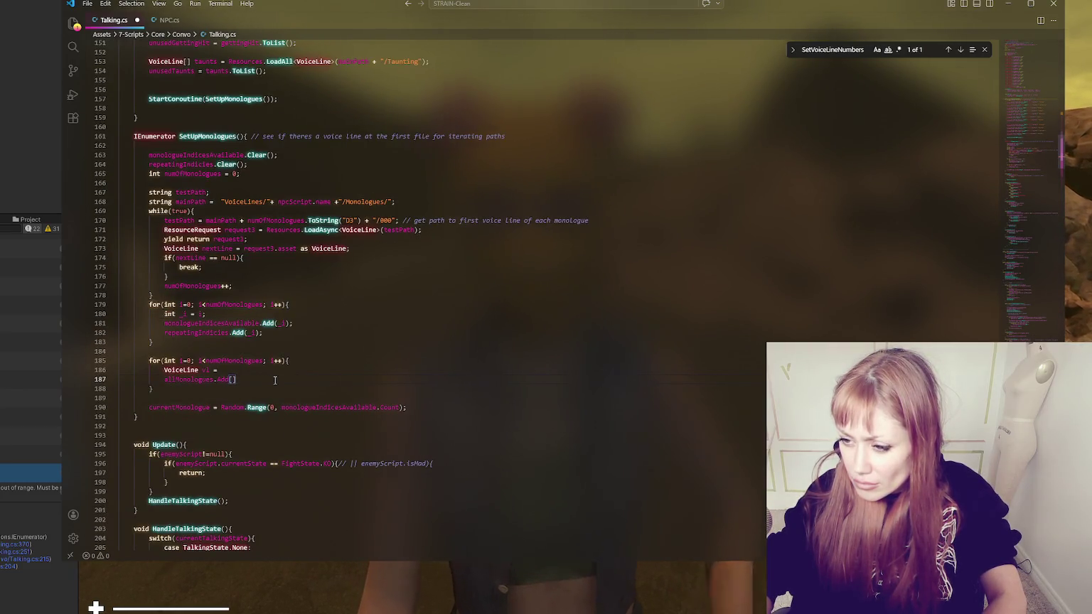
left_click(230, 382)
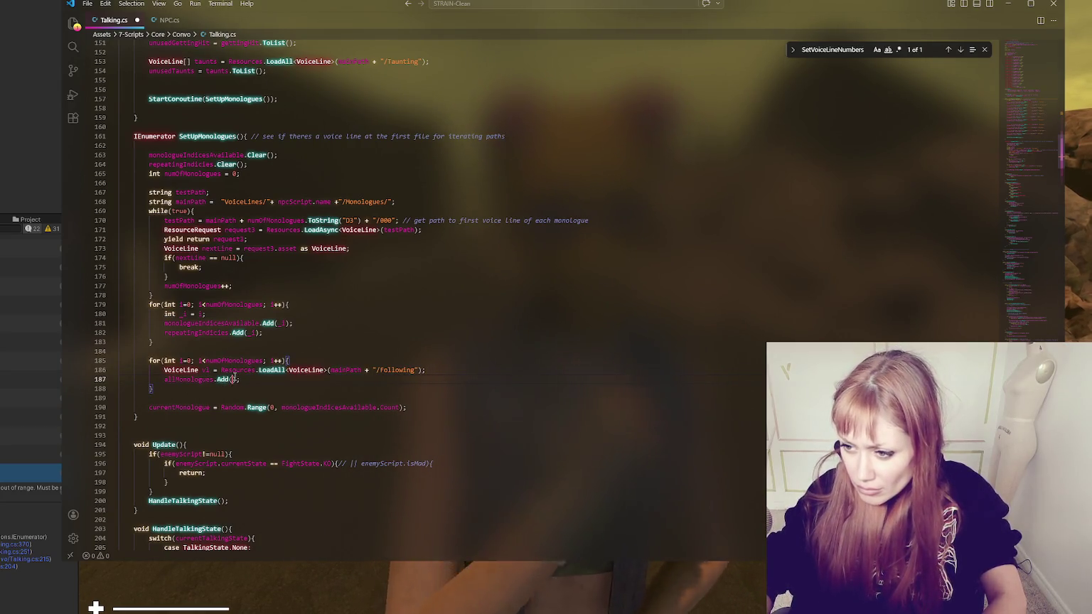
scroll(429, 145, "up", 4)
type("v1")
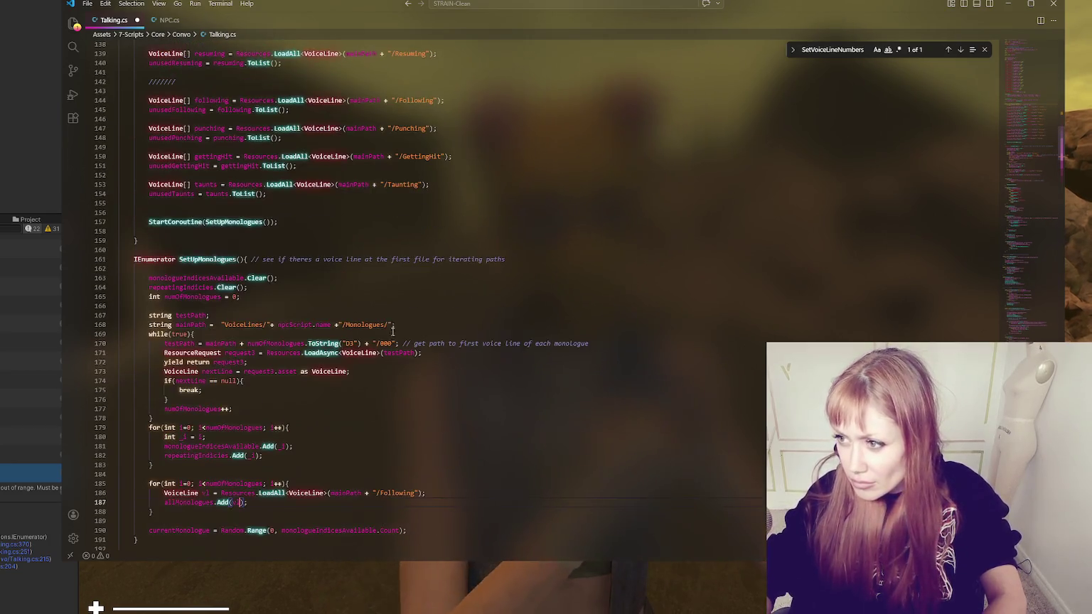
double_click(217, 194)
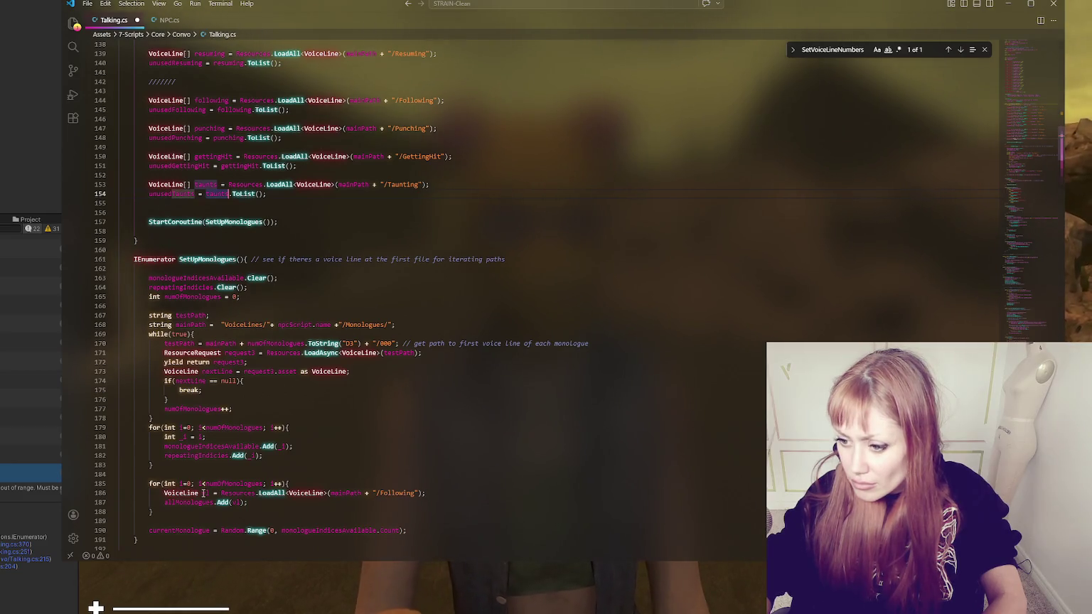
type("[]")
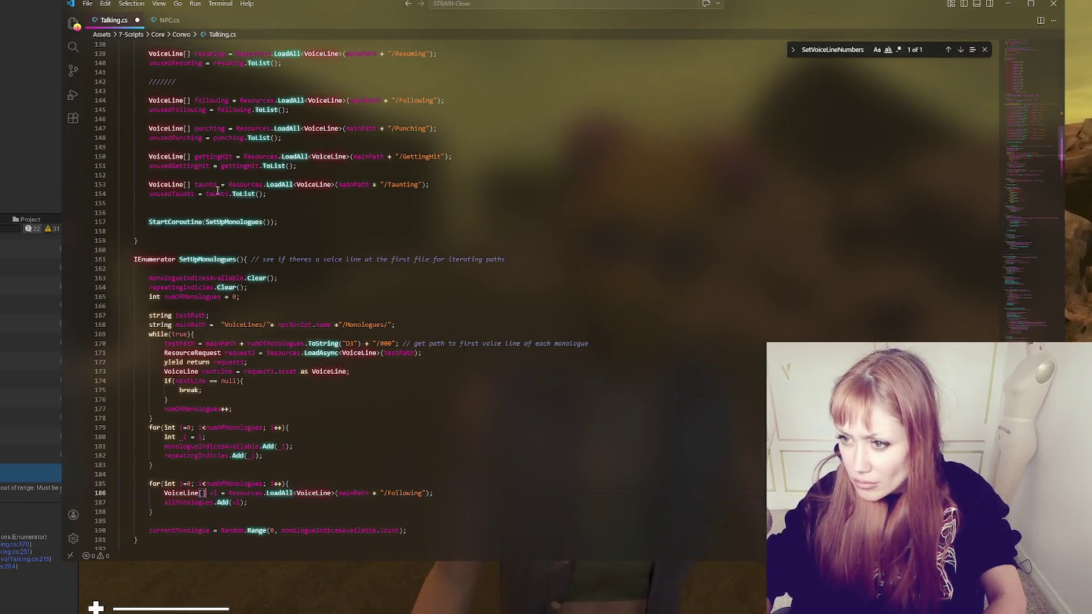
double_click(403, 493)
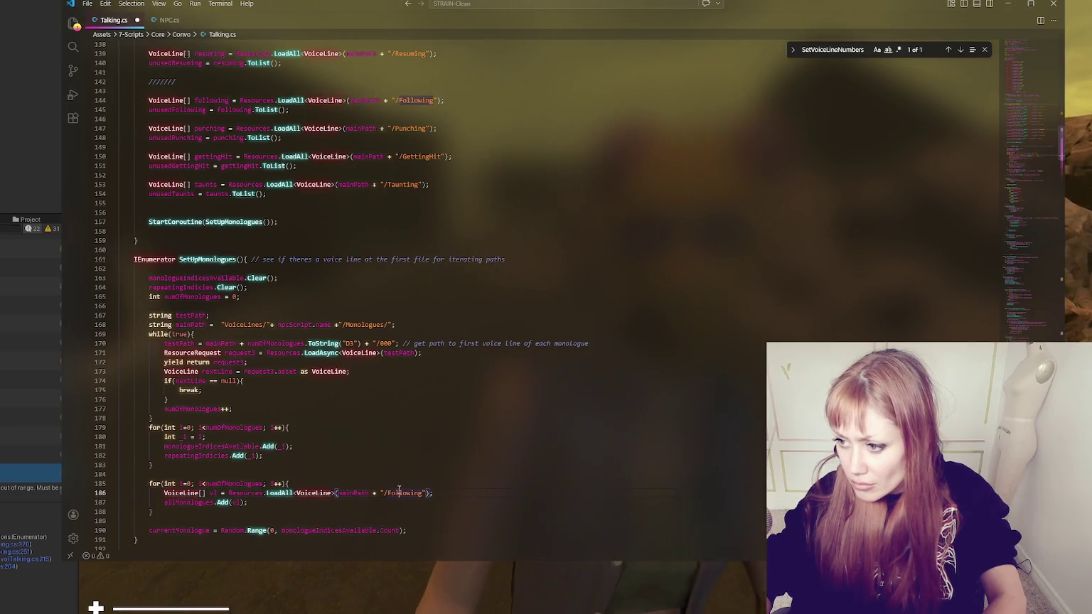
scroll(466, 379, "down", 4)
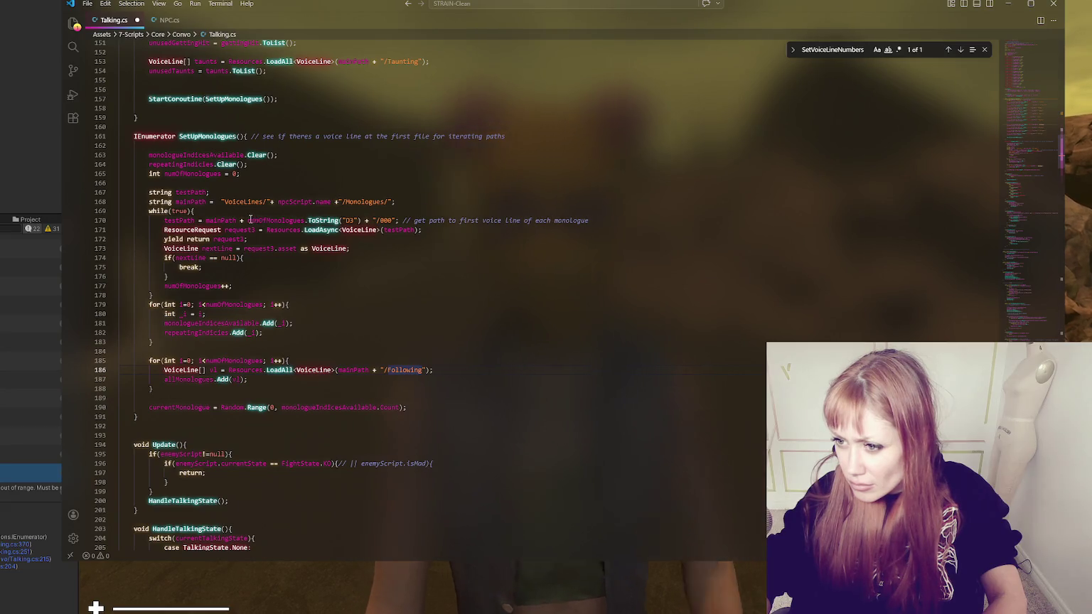
double_click(230, 220)
left_click_drag(229, 370, 431, 370)
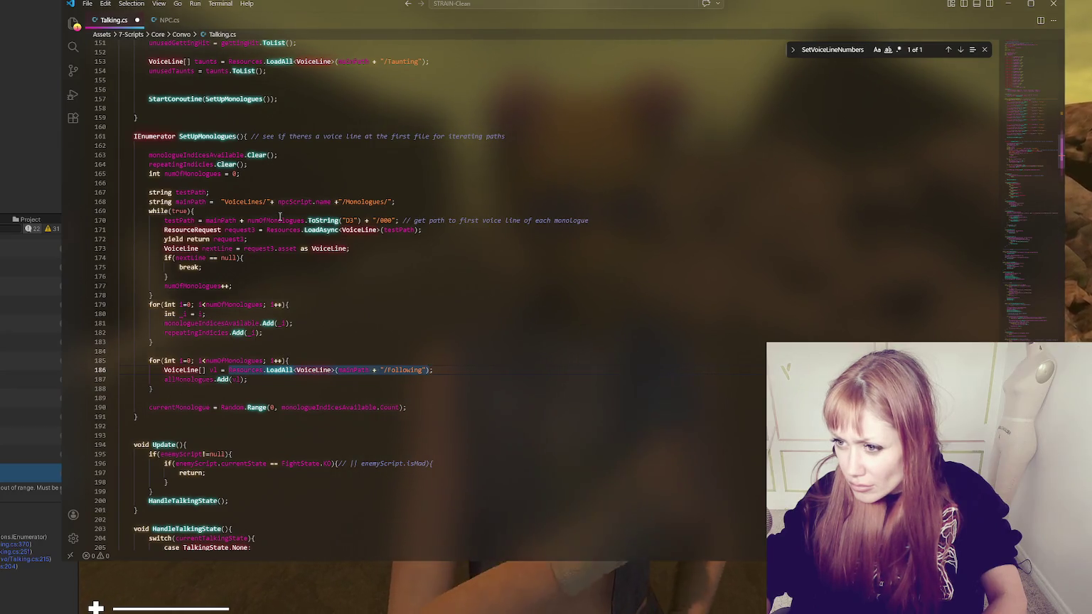
left_click(315, 305)
left_click_drag(339, 371, 426, 369)
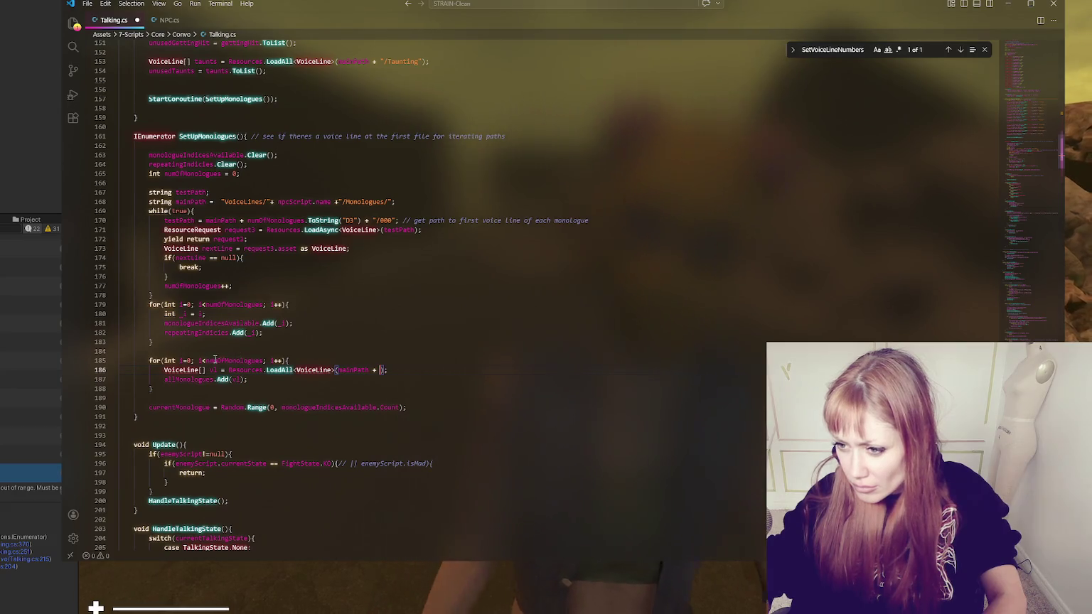
type("i.ToS")
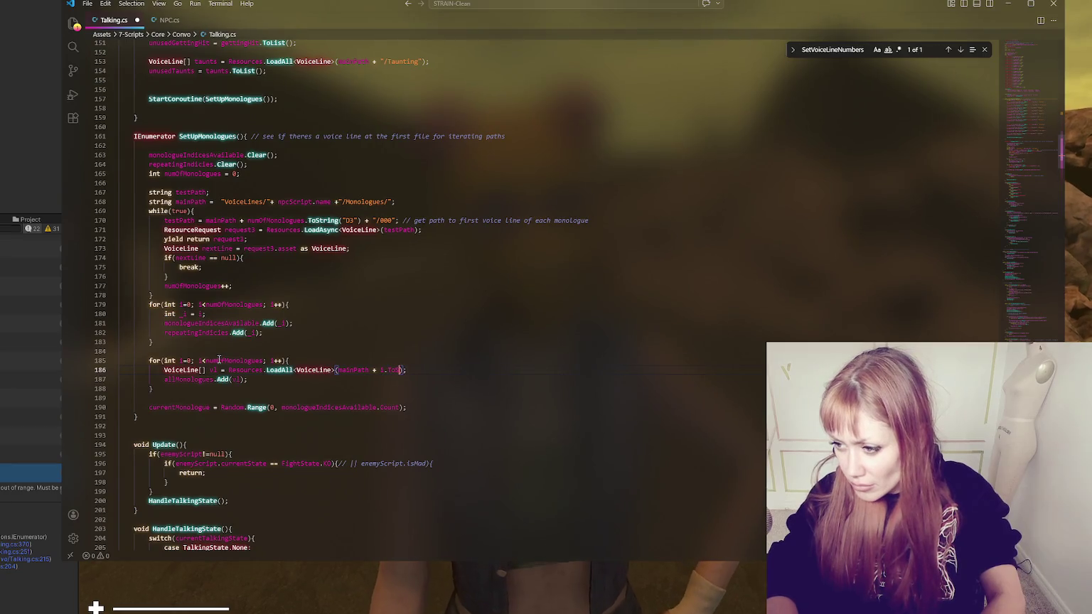
type("\"D3")
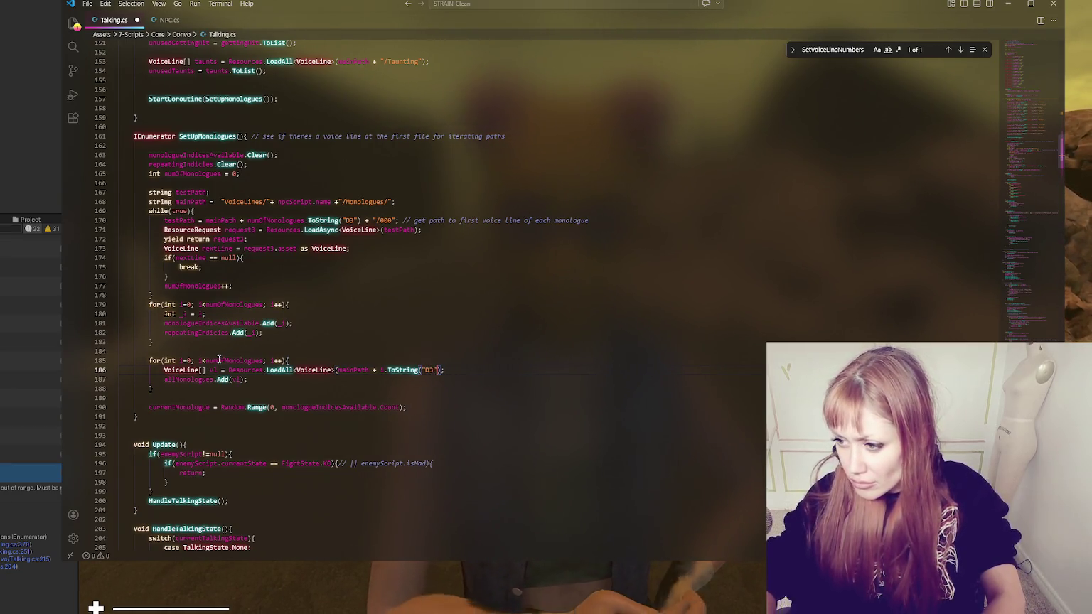
key("ctrl+s")
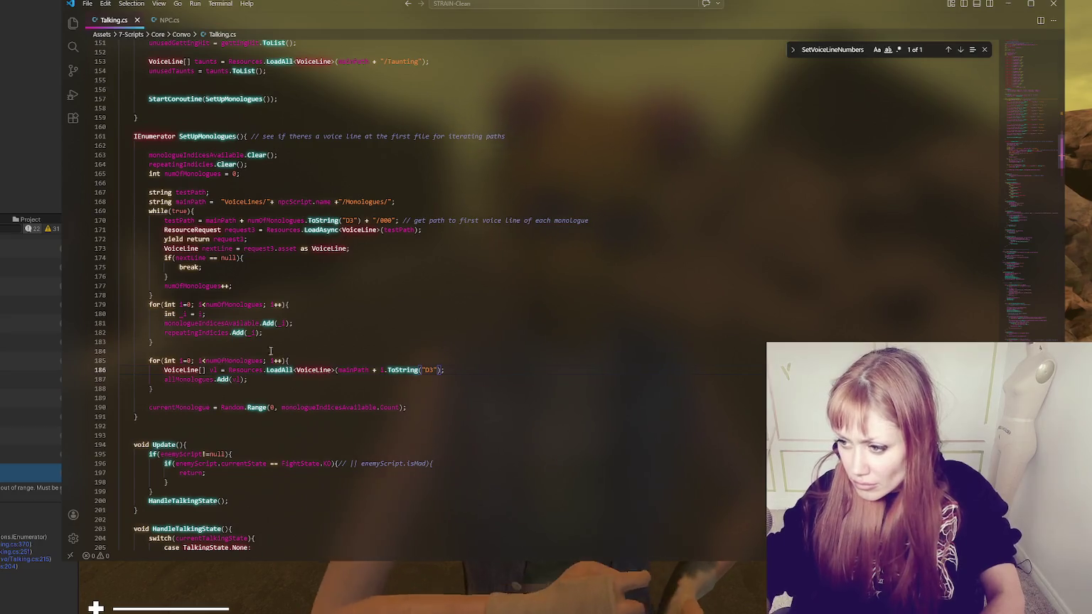
left_click(356, 371)
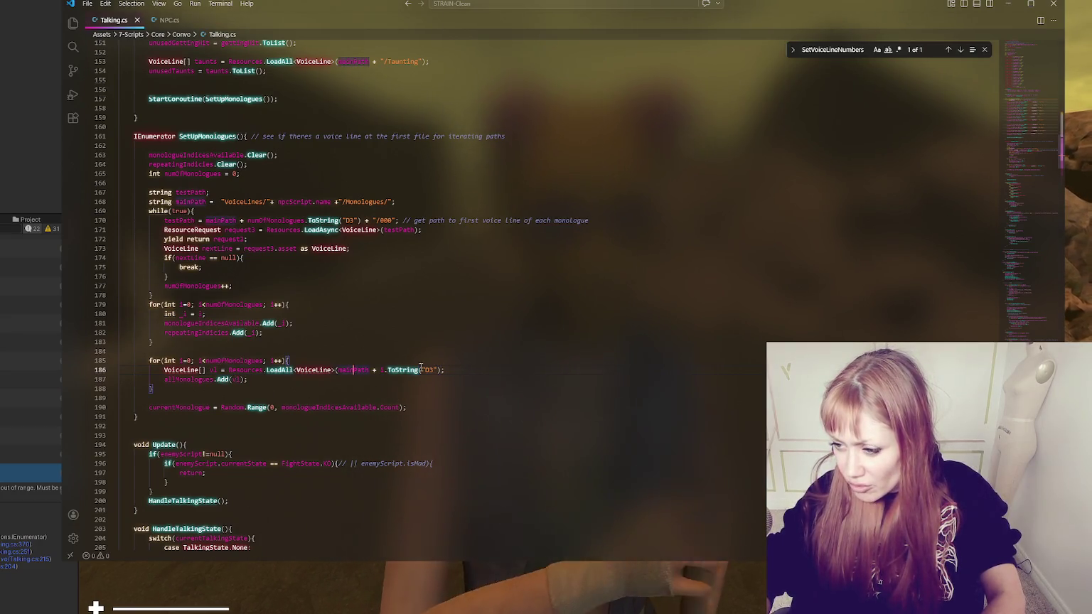
left_click(258, 369)
key("Up")
key("End")
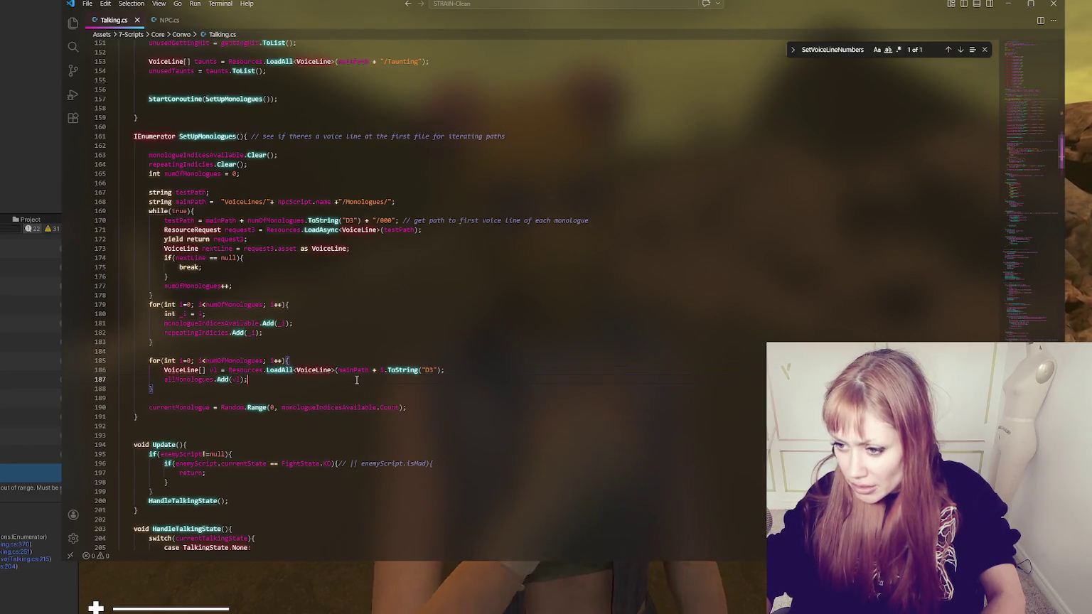
left_click(202, 380)
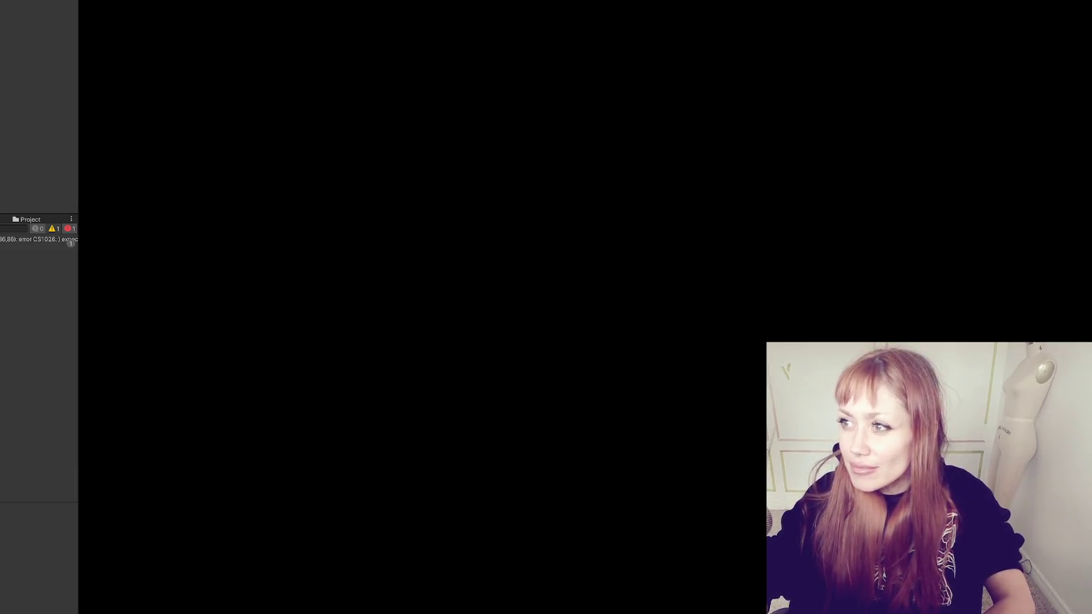
Try entering play mode, then open the CS1026 compile error's details in the Console
key("ctrl+p")
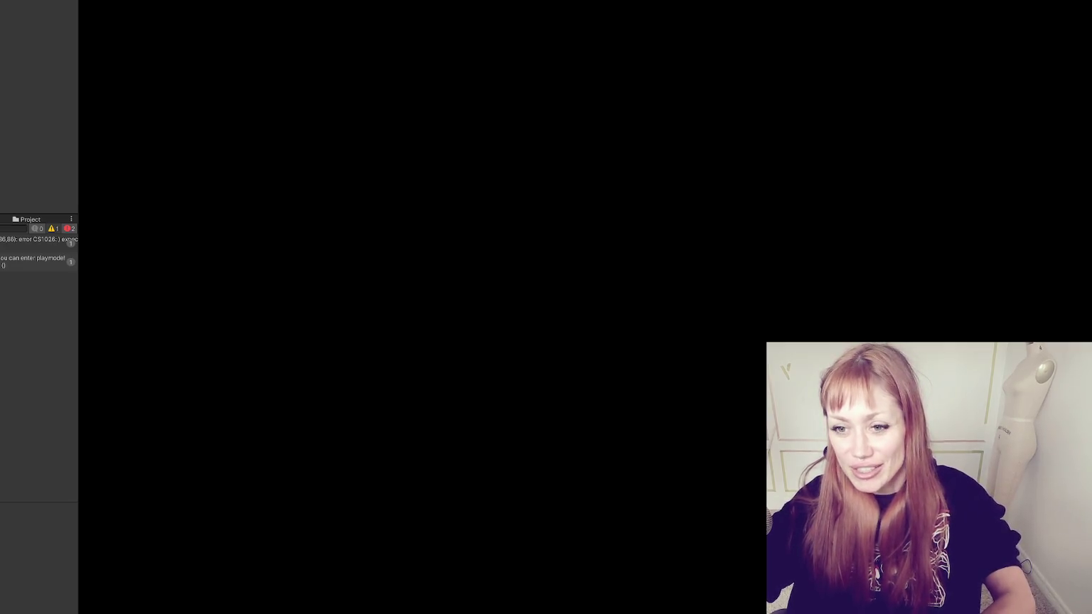
left_click(36, 239)
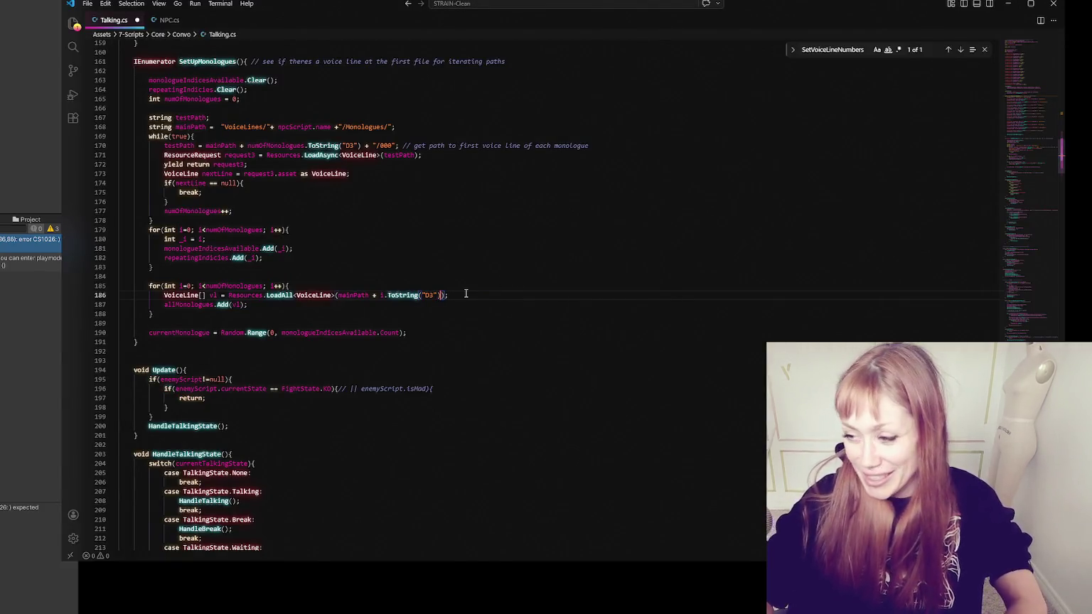
Close the LoadAll call on line 186, change line 187 to Add(vl.ToList()), and save Talking.cs
type(")")
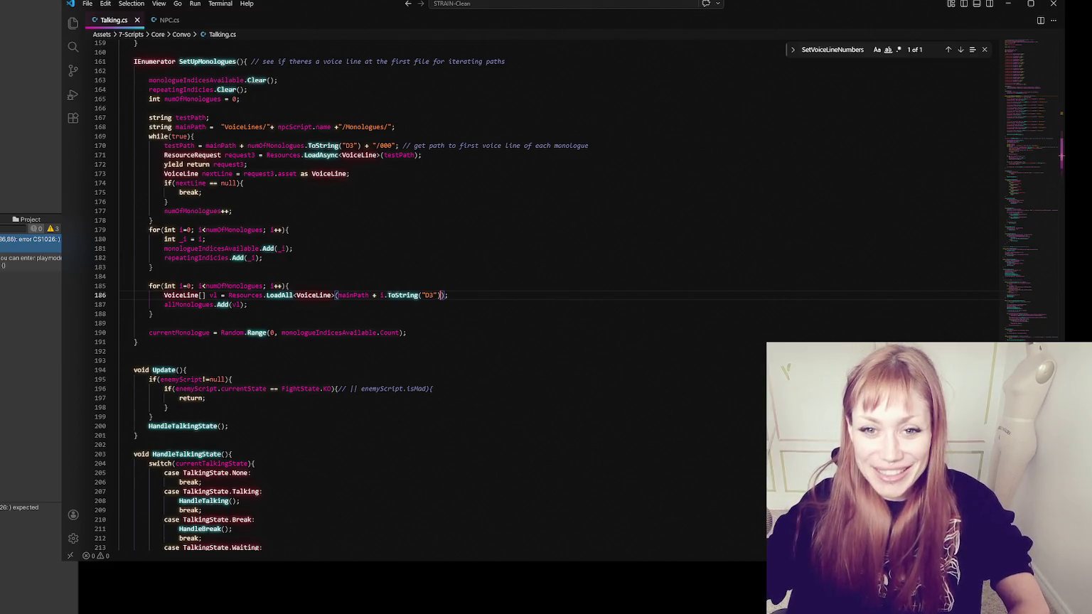
key("alt+Tab")
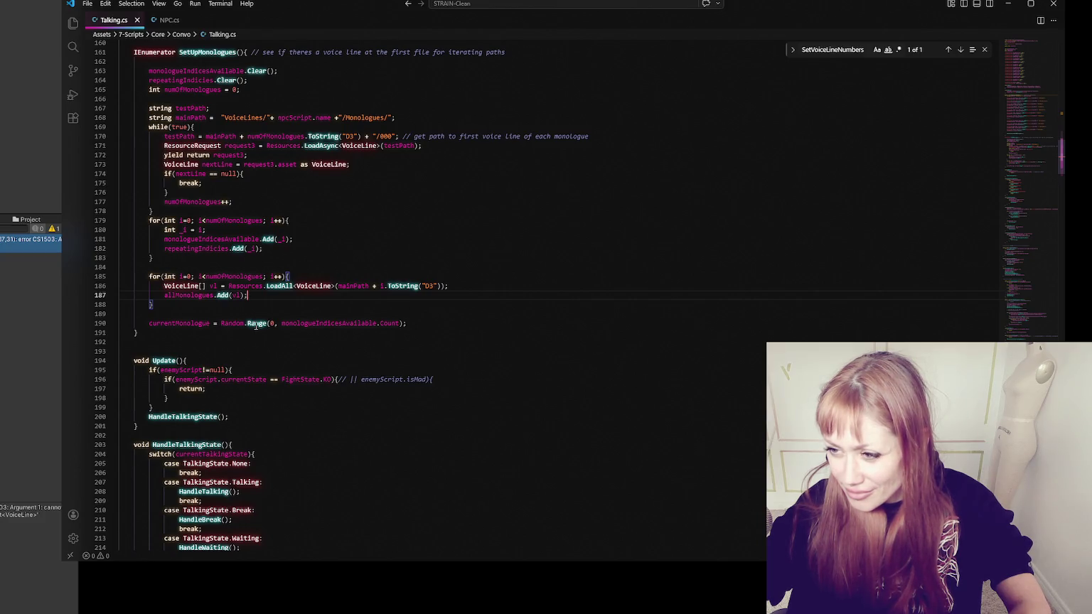
left_click(240, 297)
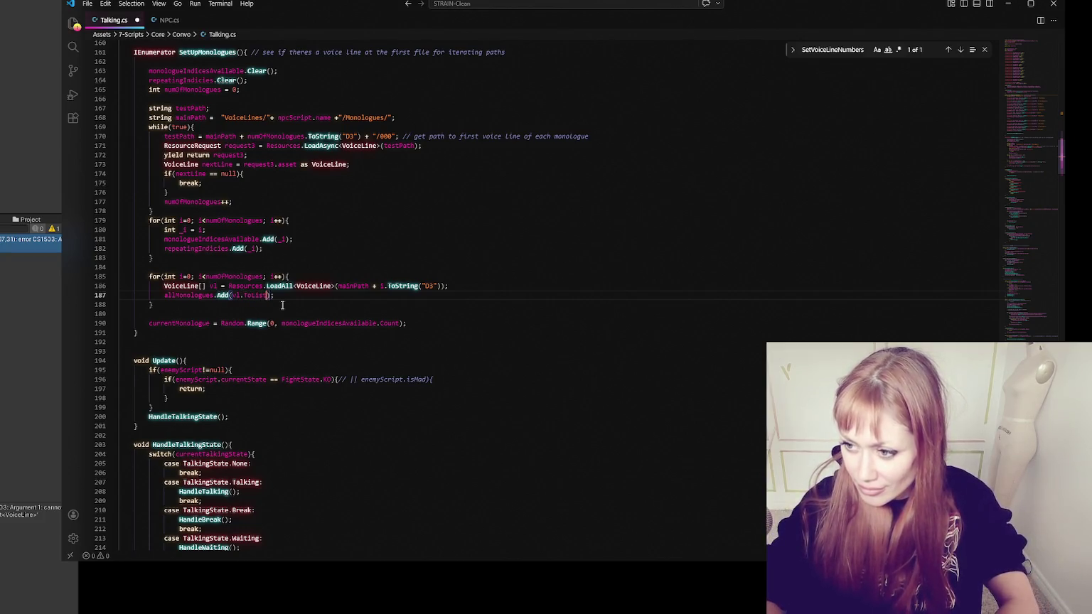
key("ctrl+s")
key("alt+Tab")
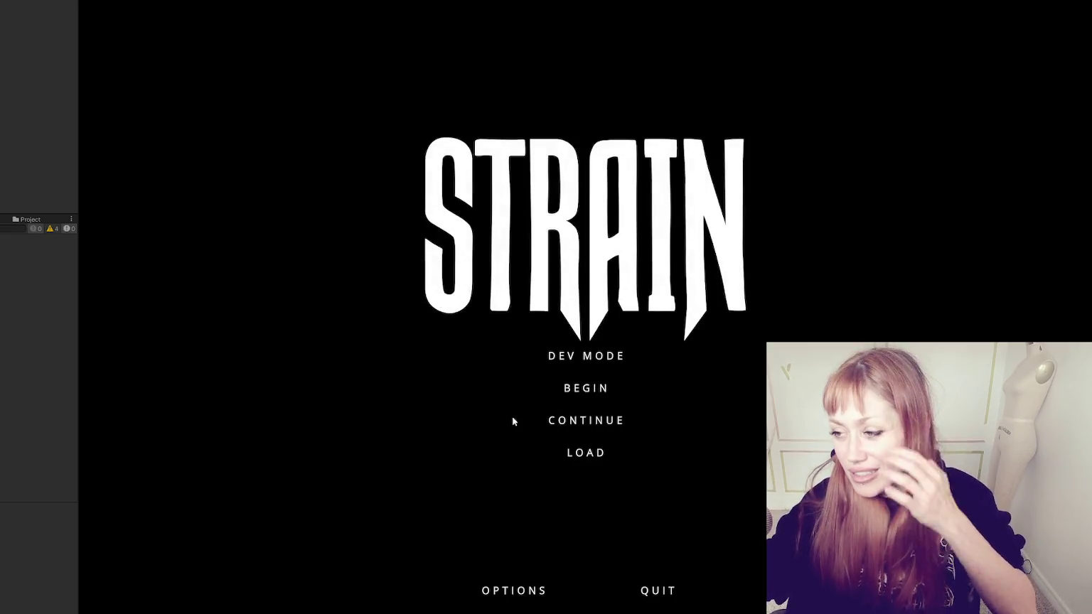
Start in DEV MODE and walk past the red door through the fence gap onto the road
left_click(570, 359)
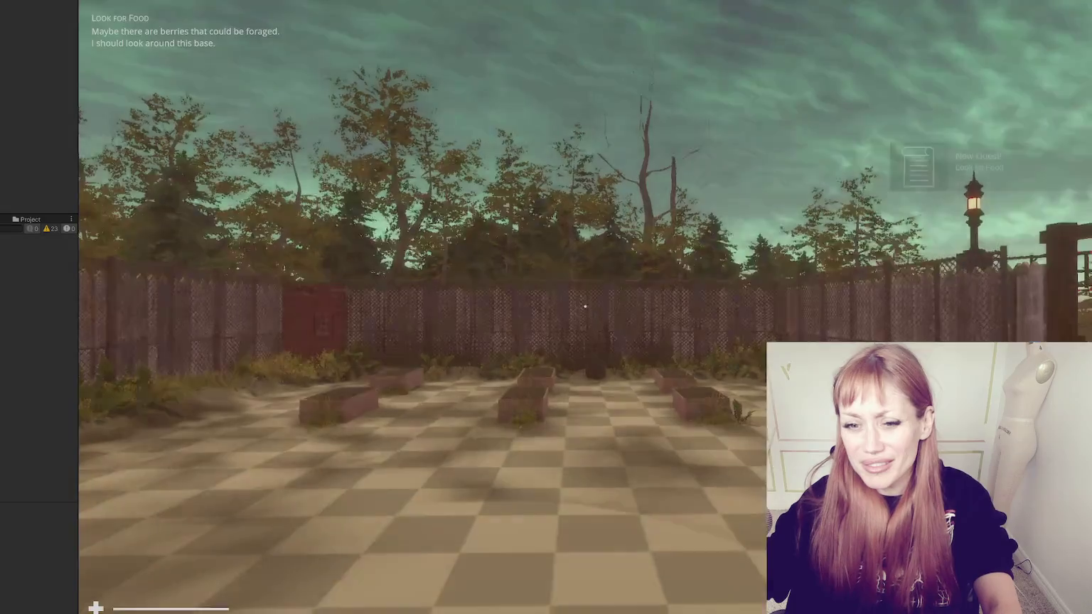
key("w")
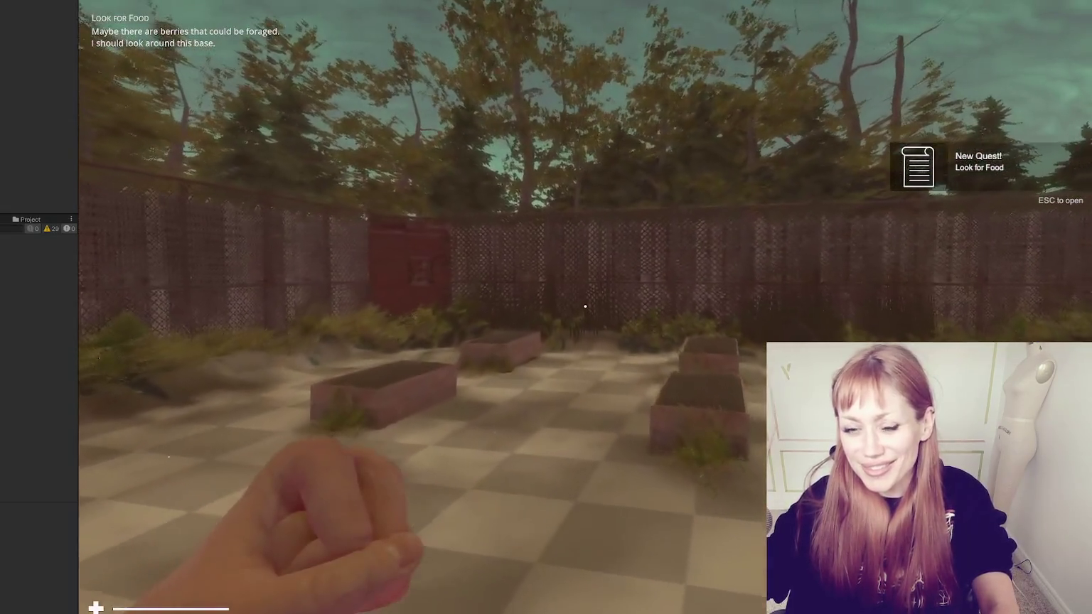
key("w")
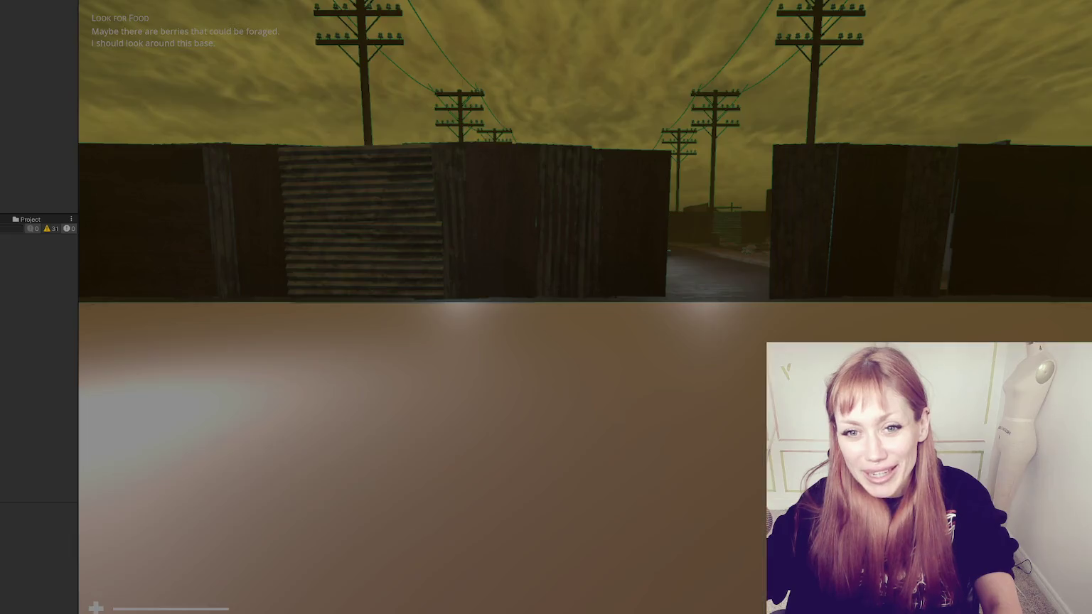
key("w")
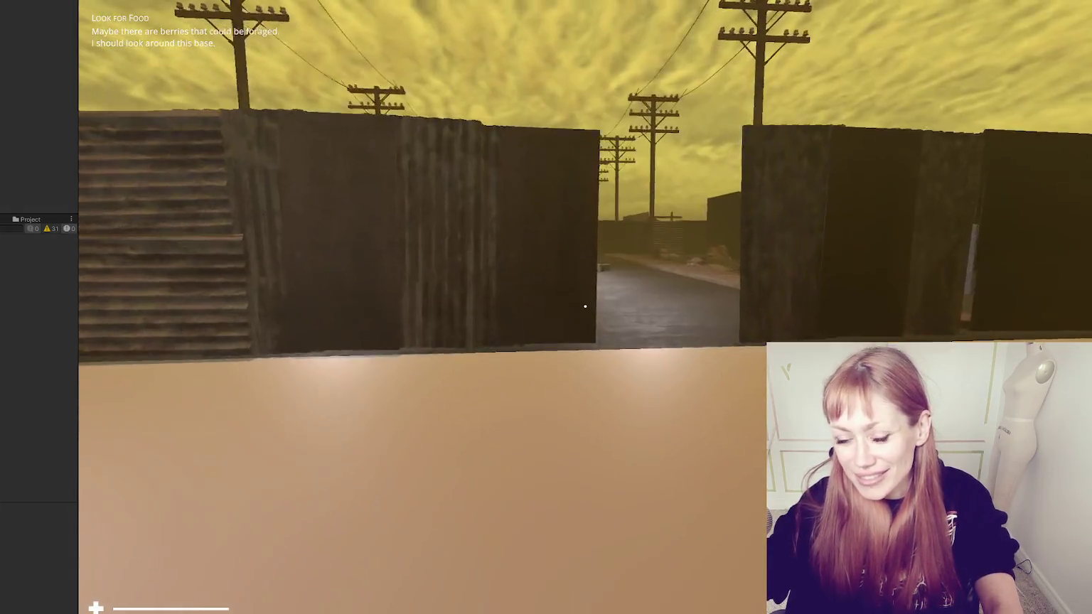
key("w")
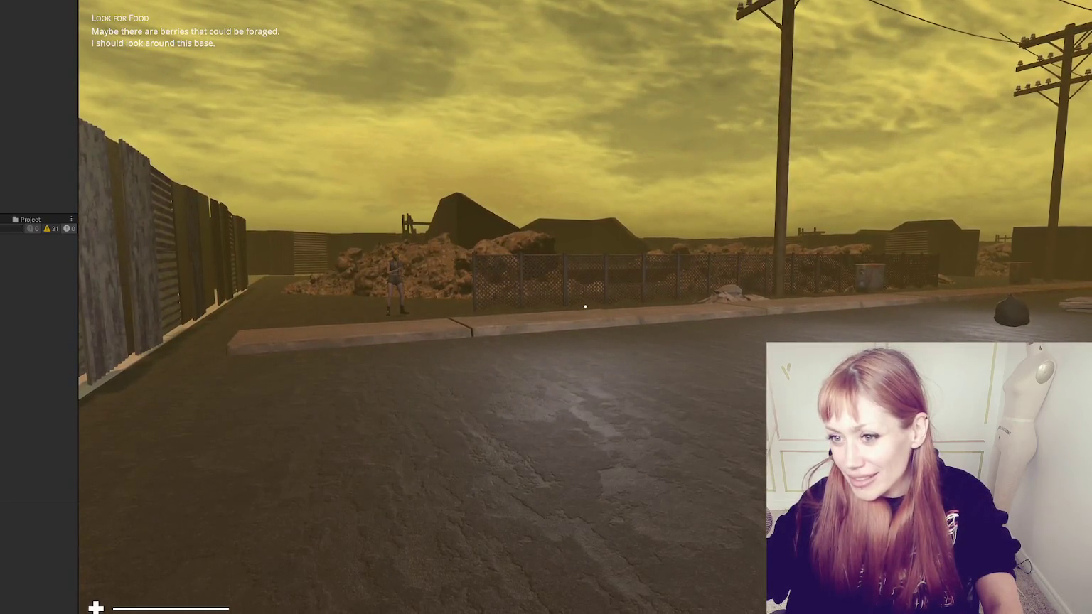
Walk up to the masked character to hear her voice lines, then pause on the Tasks menu
key("w")
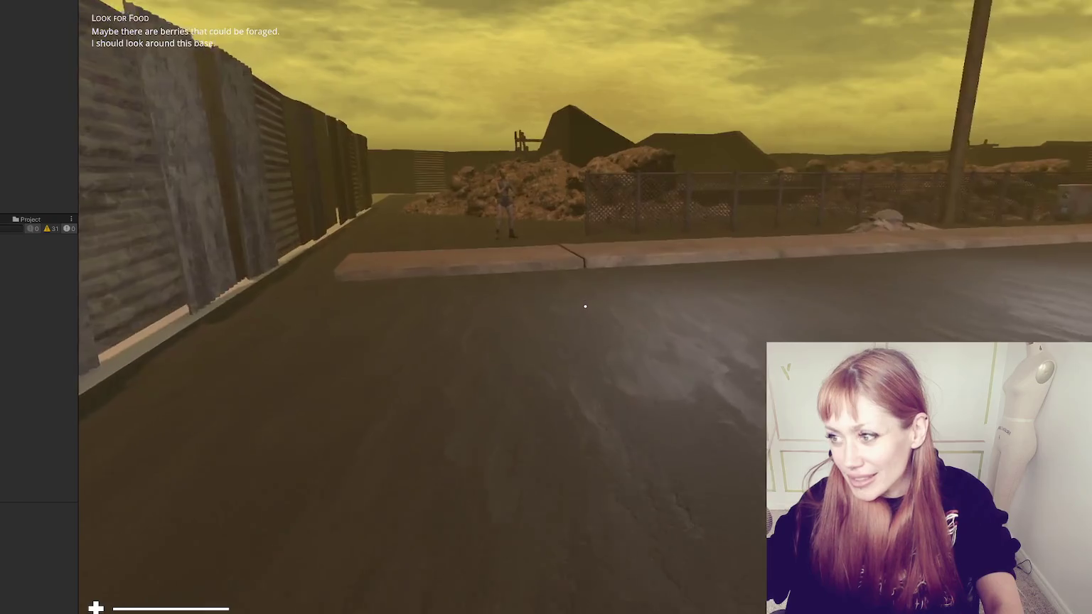
key("w")
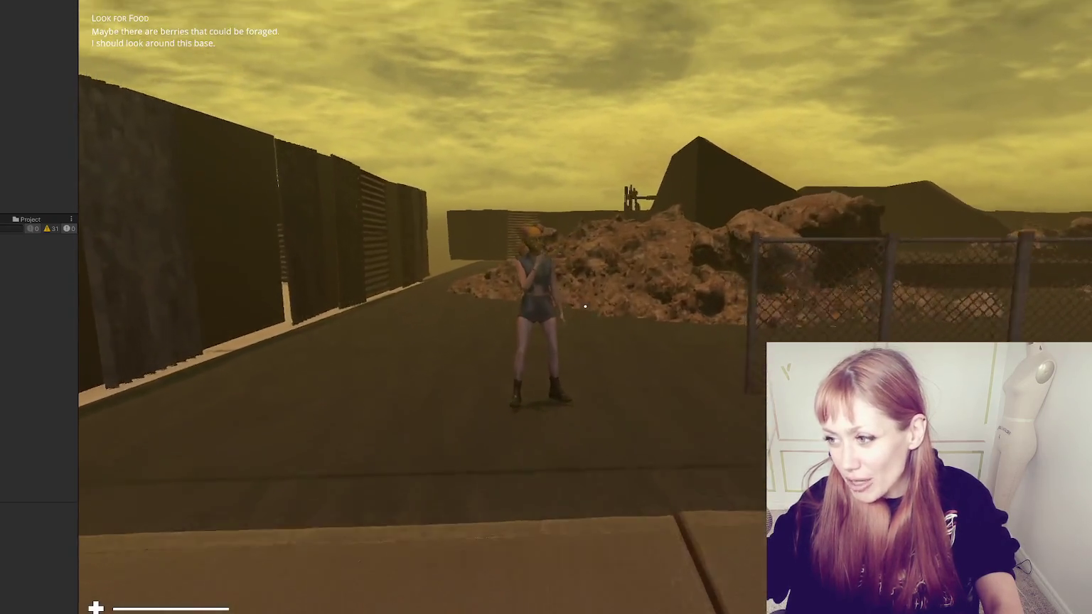
key("s")
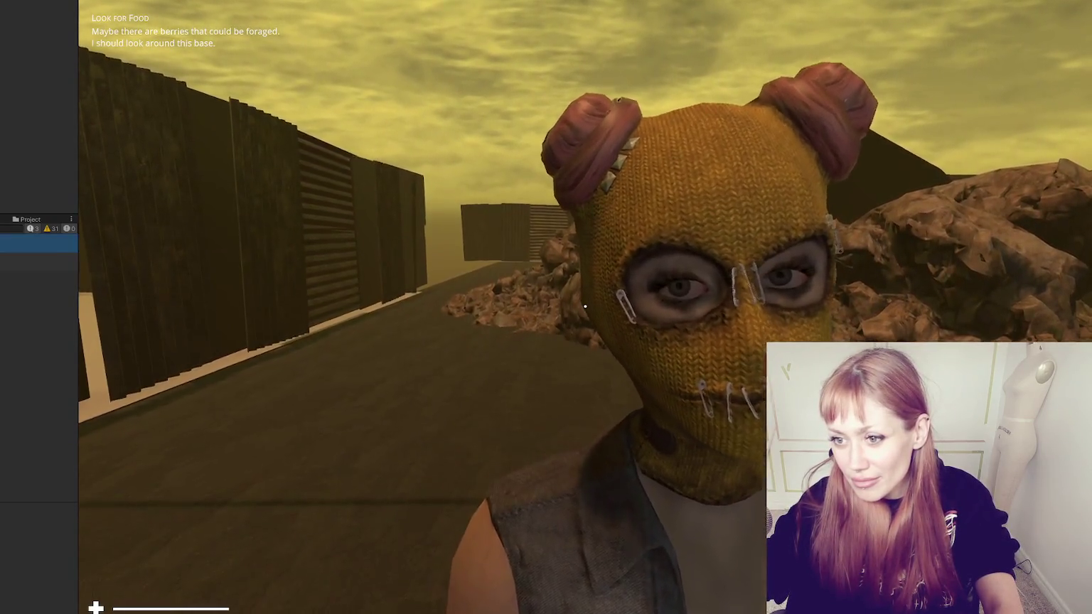
key("Escape")
key("Escape")
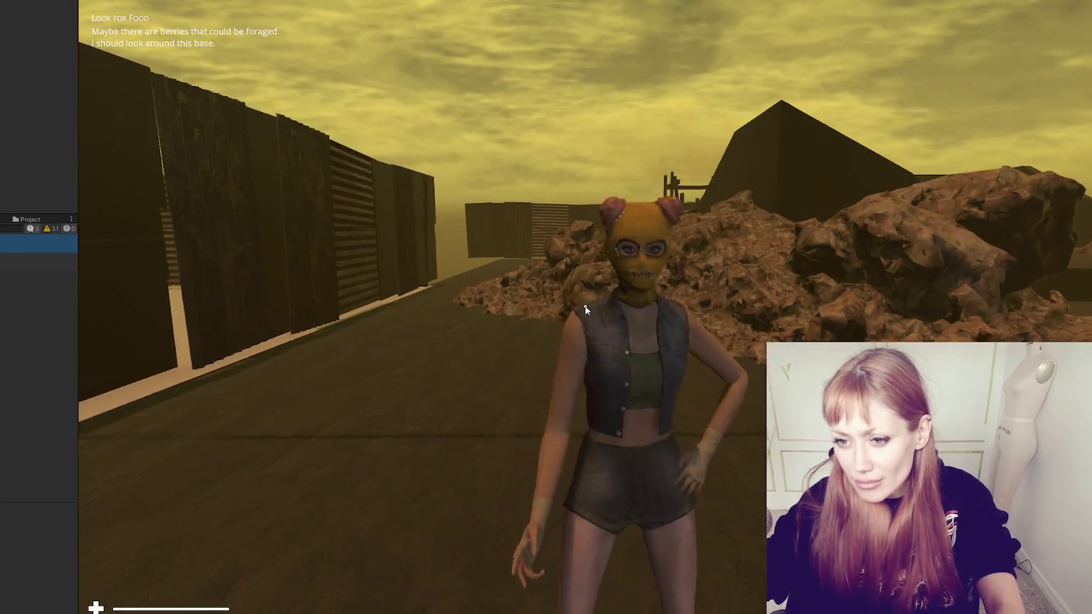
key("w")
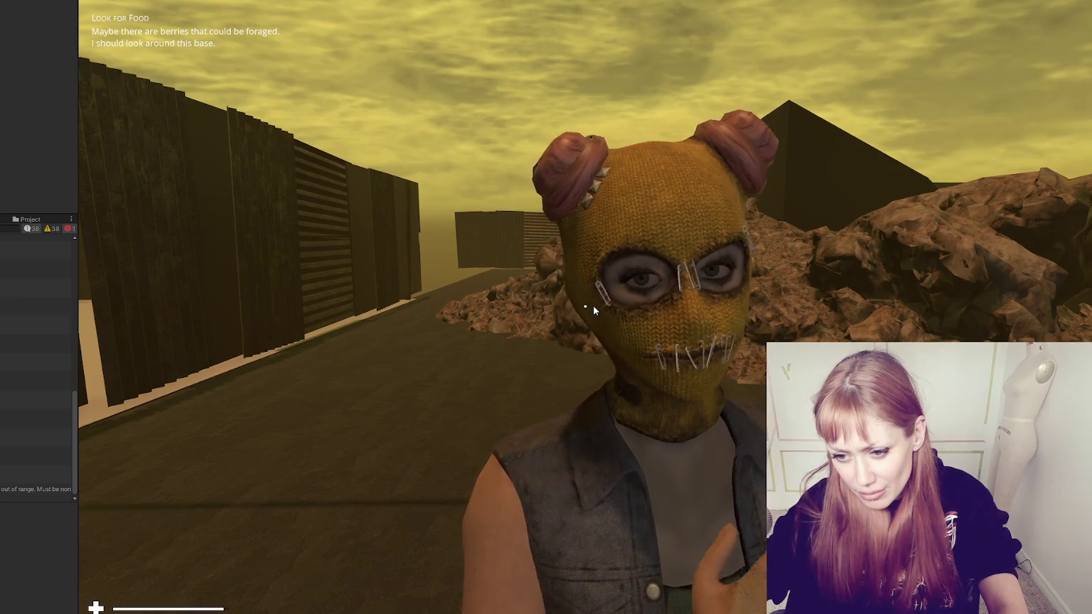
key("Escape")
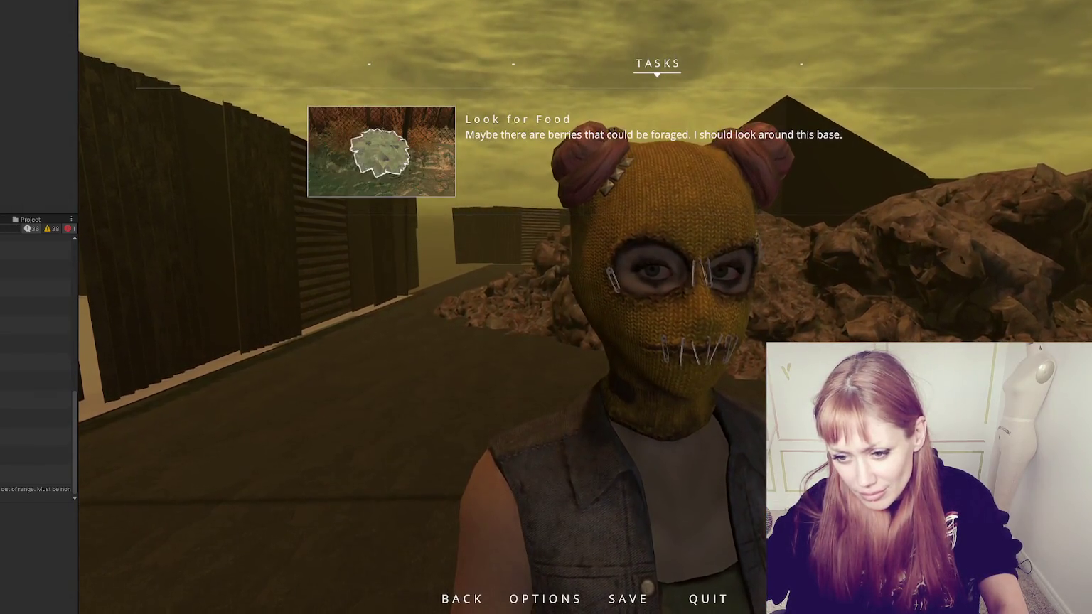
key("alt+Tab")
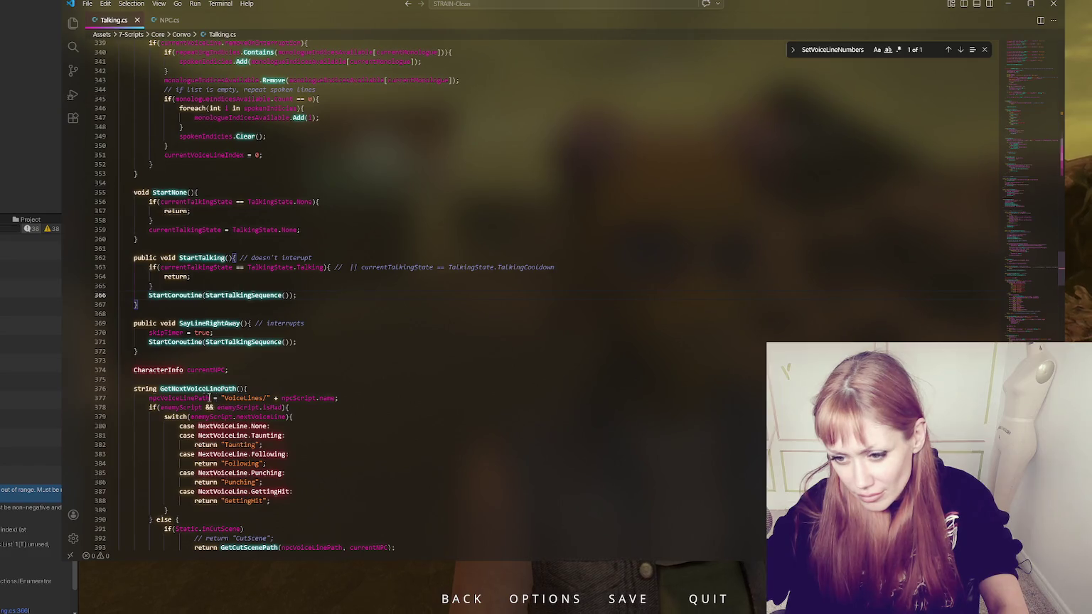
Follow the error's stack trace into Talking.cs lines 265, 366, 483 and 451
left_click(9, 601)
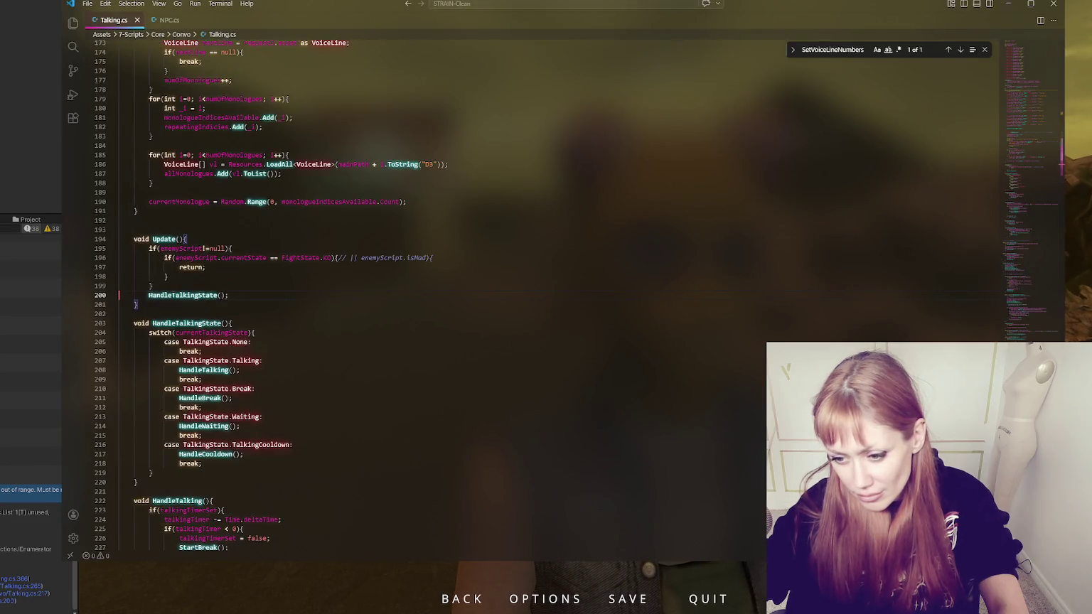
left_click(3, 592)
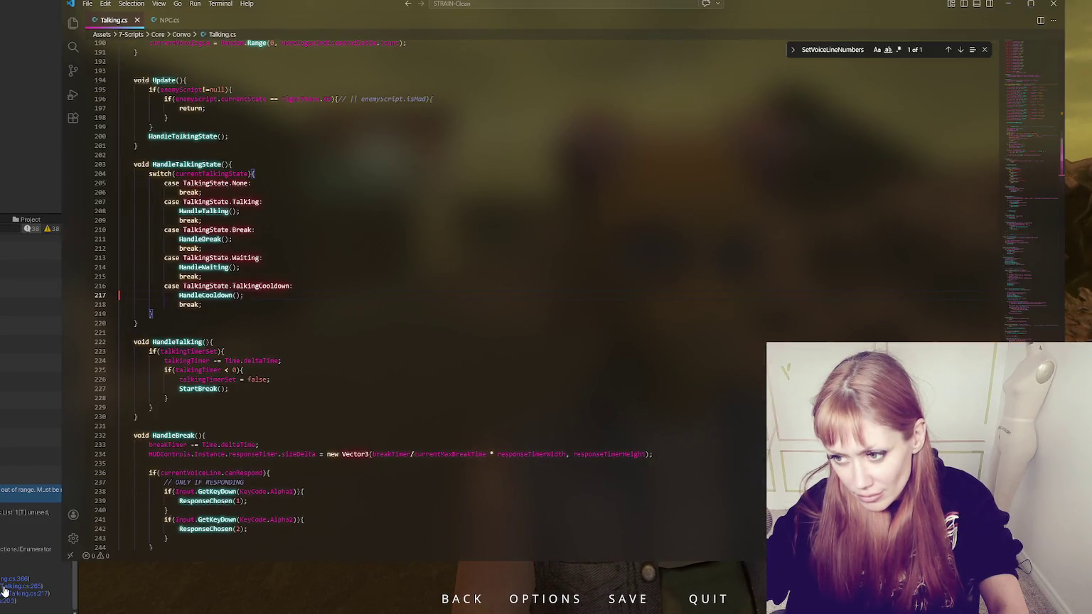
left_click(3, 587)
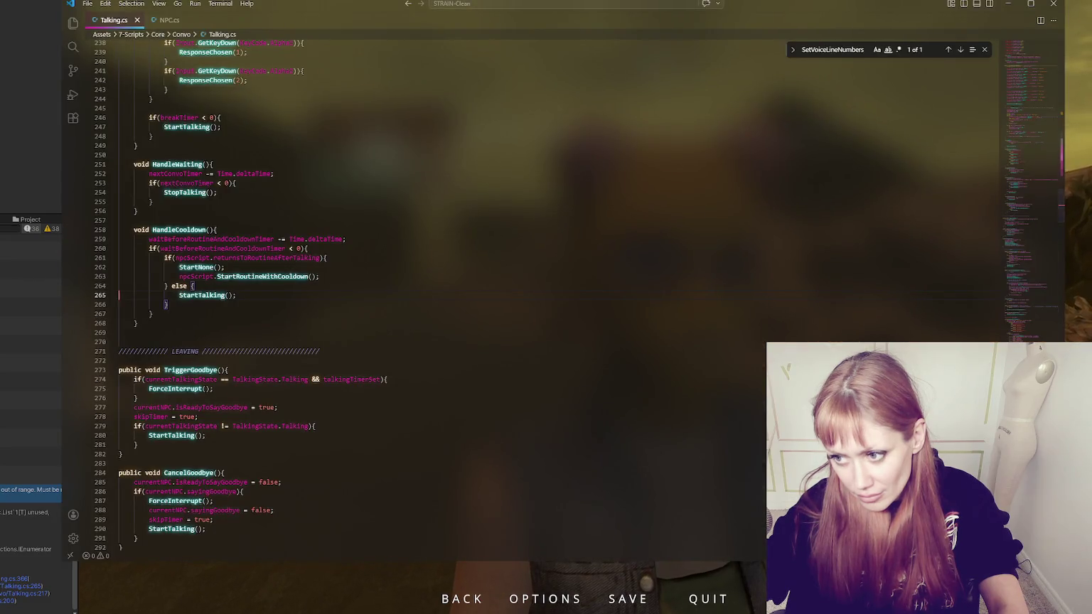
left_click(4, 578)
left_click(3, 571)
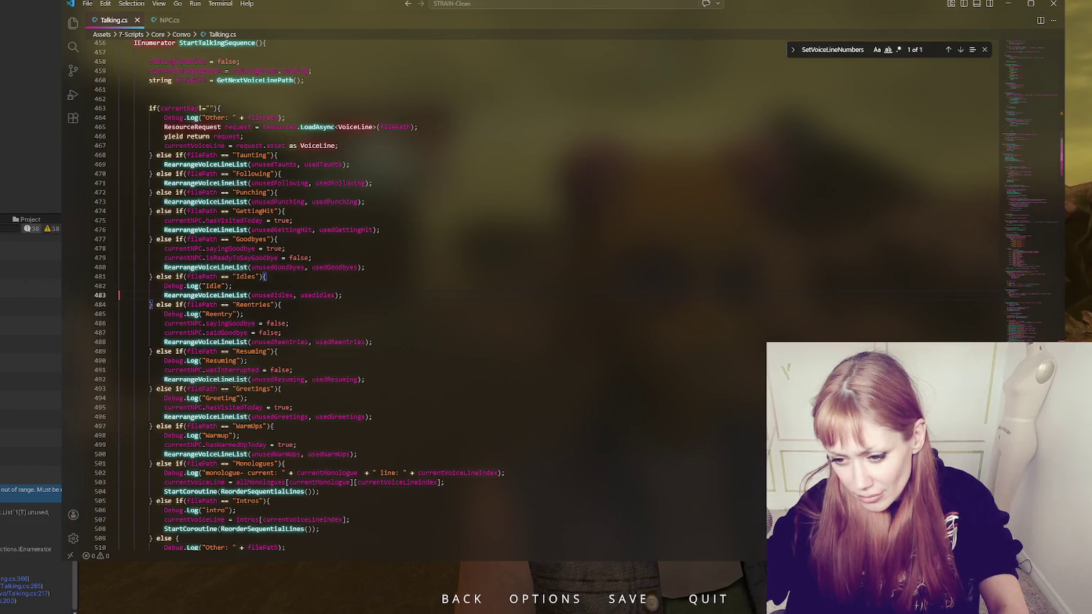
left_click(3, 564)
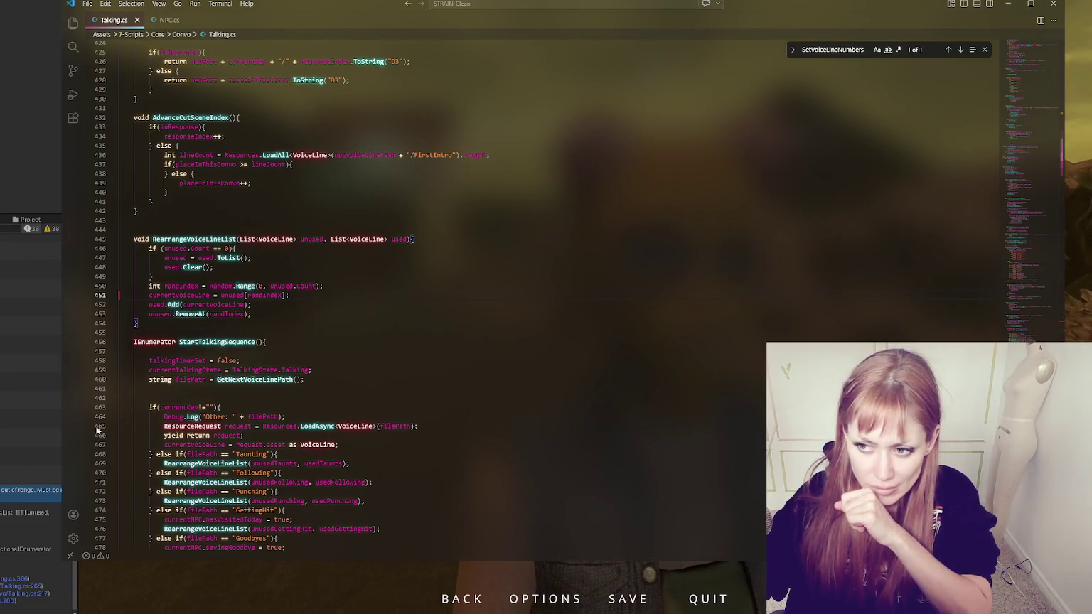
Highlight every use of currentVoiceLine, the unused list and randIndex in RearrangeVoiceLineList
double_click(179, 295)
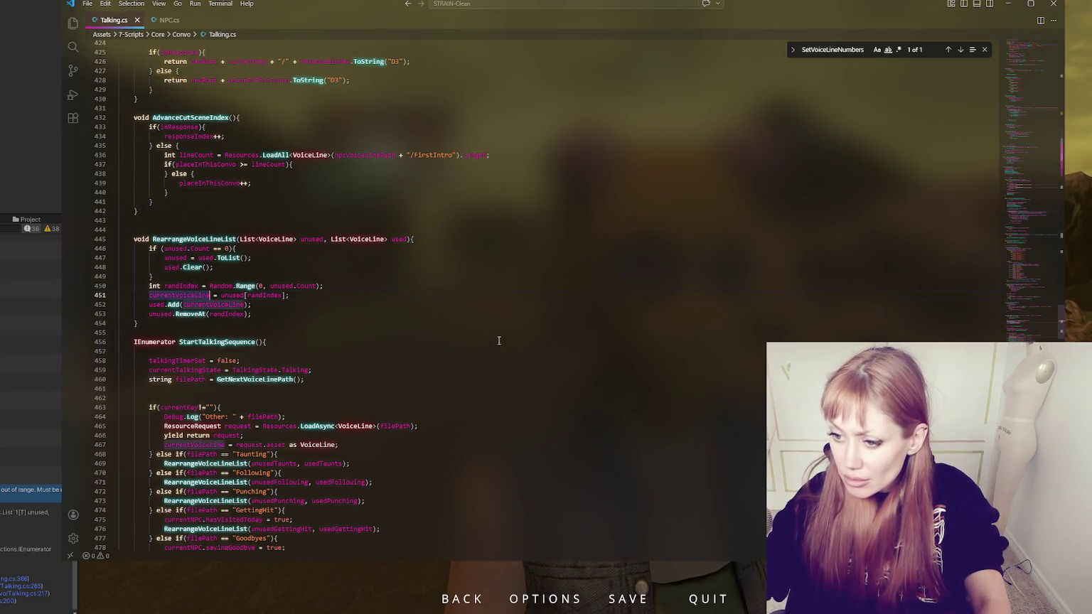
scroll(499, 341, "down", 5)
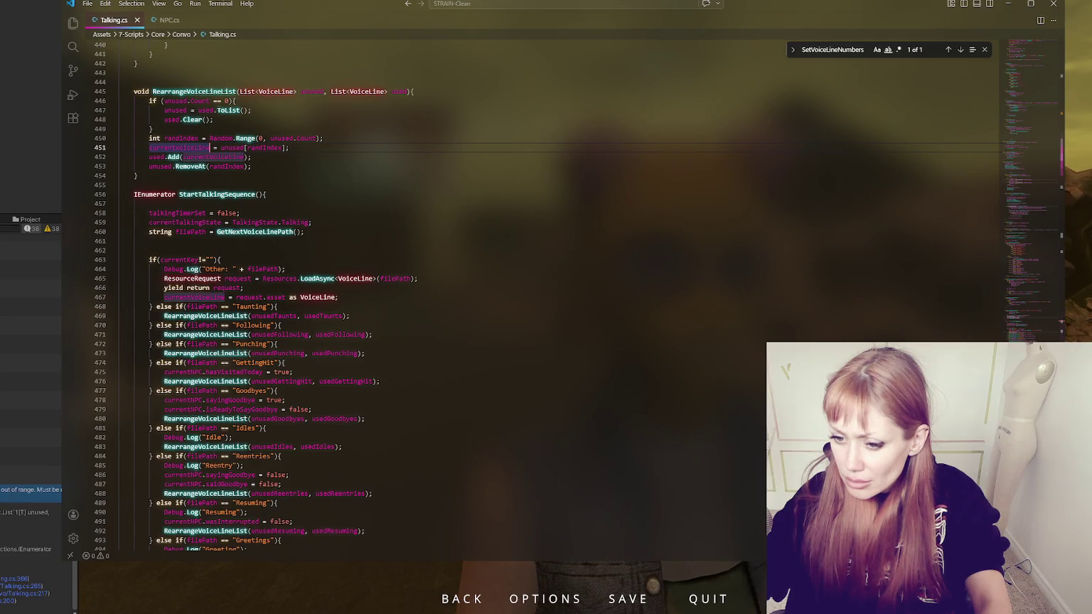
left_click(9, 492)
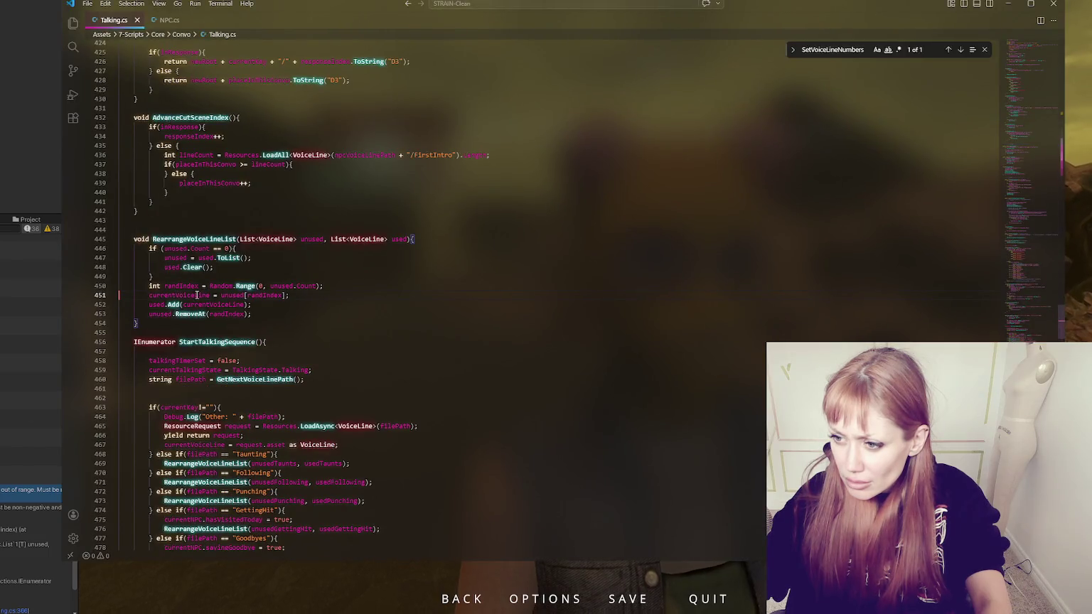
left_click(245, 295)
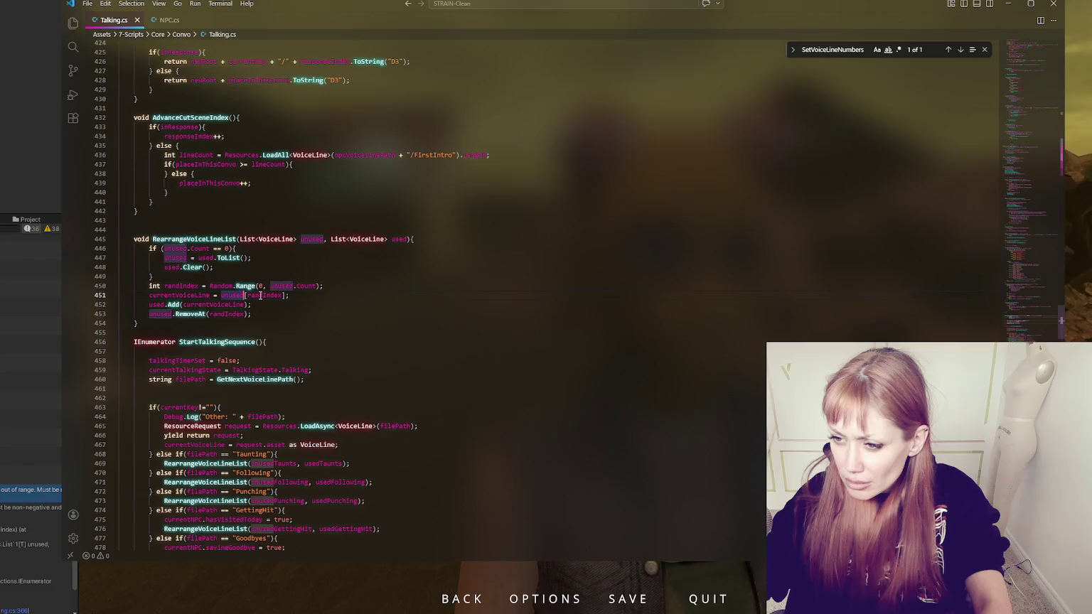
left_click(282, 296)
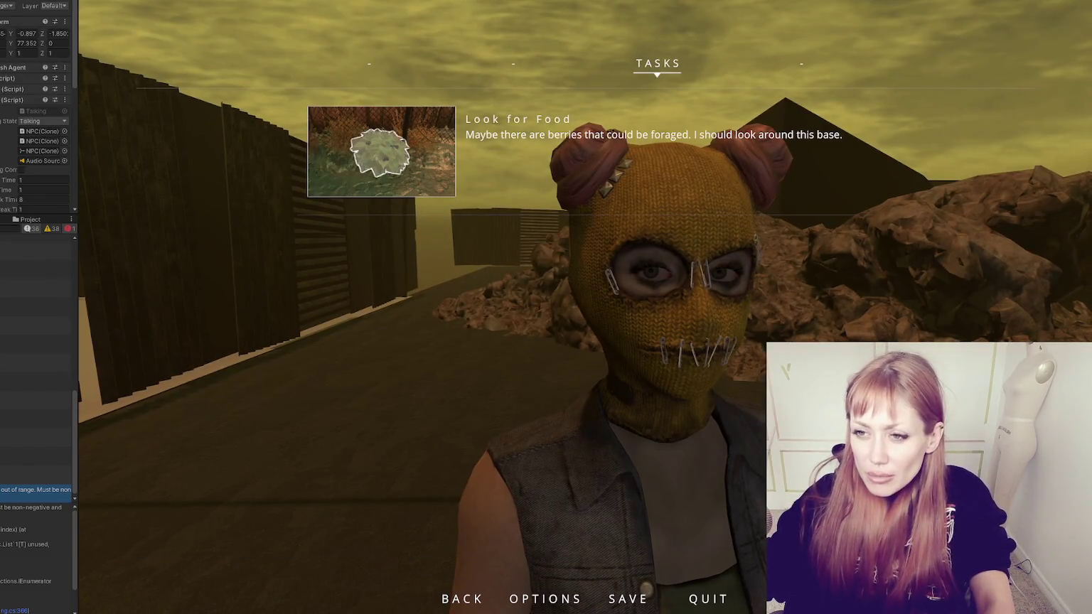
Return the Project panel to the Star voice-line folder and exit play mode
scroll(35, 114, "down", 3)
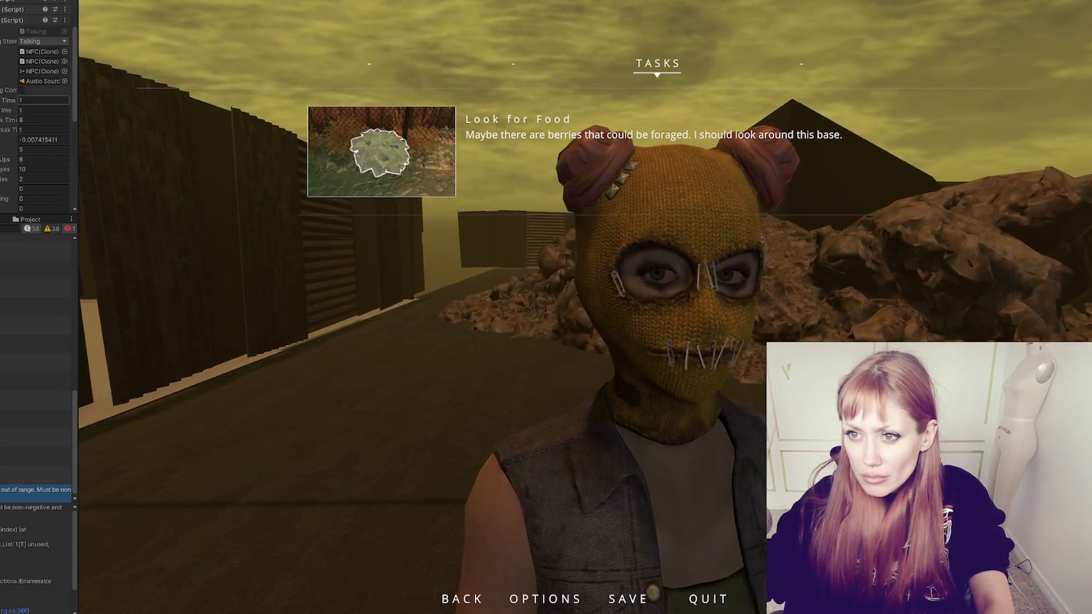
scroll(36, 114, "up", 3)
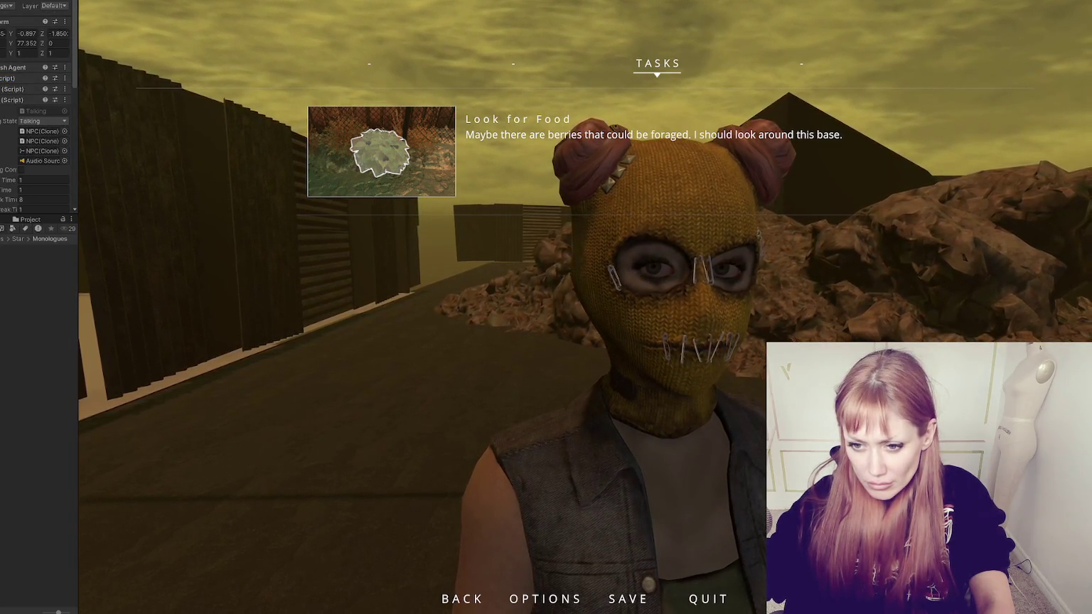
left_click(17, 239)
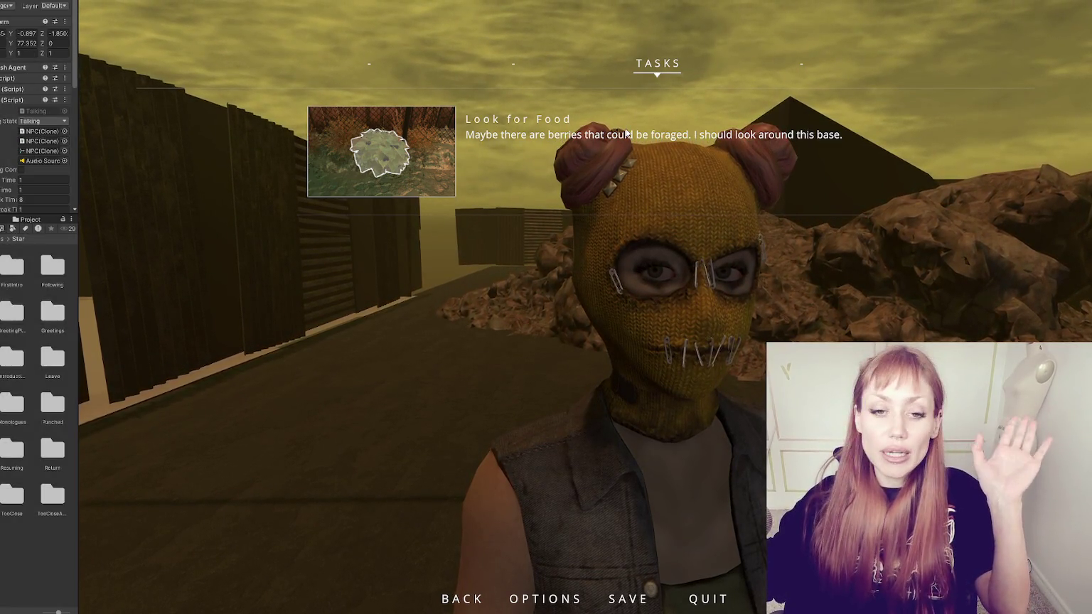
key("ctrl+p")
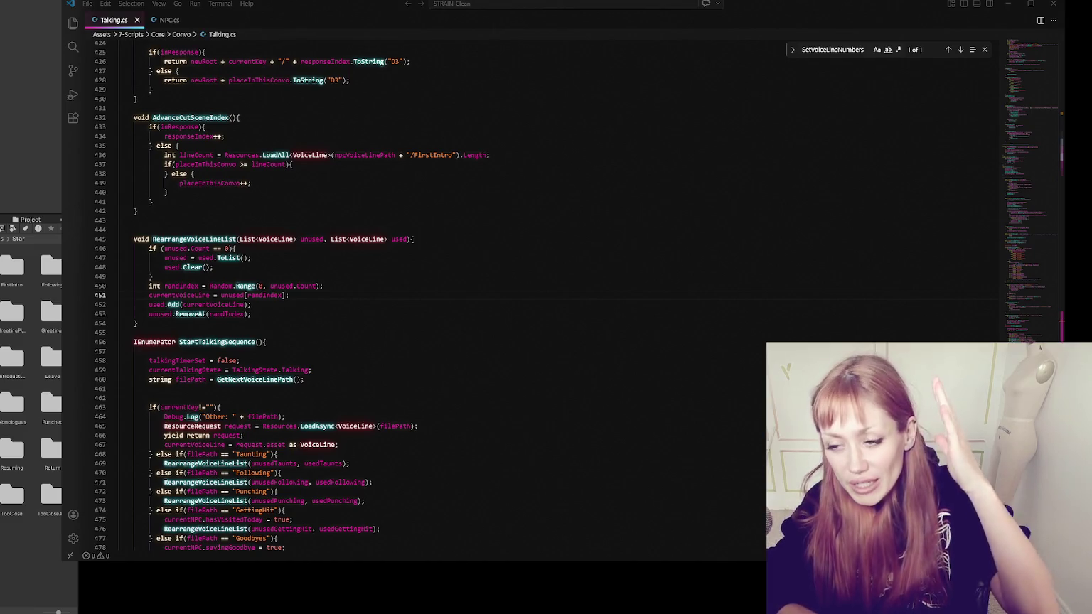
Delete the blank line after AdvanceCutSceneIndex and the one above the if(inResponse) check
left_click(203, 222)
key("BackSpace")
scroll(299, 189, "up", 5)
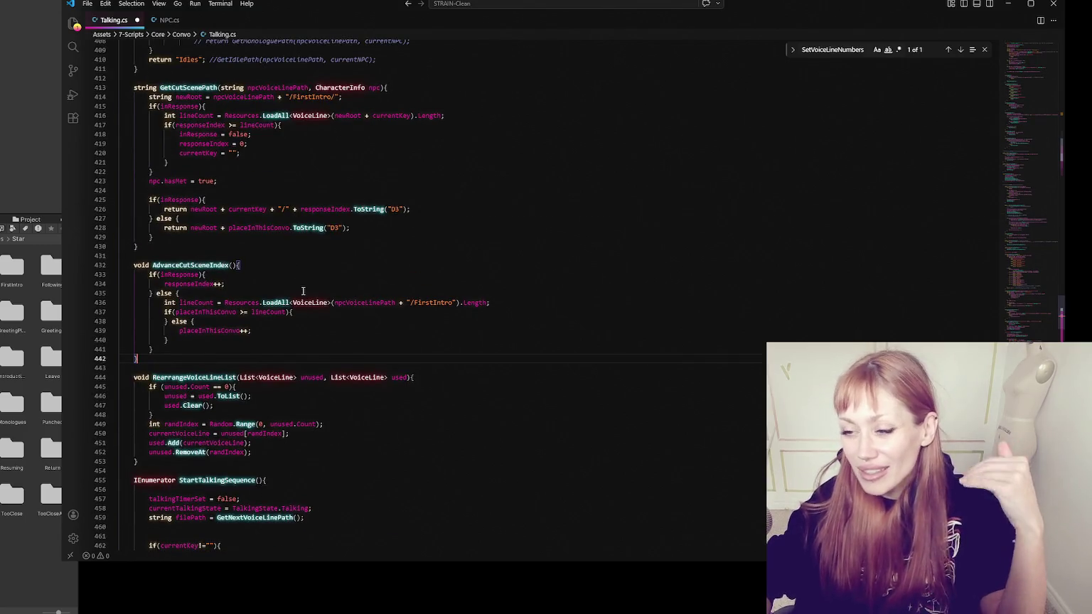
left_click(268, 191)
key("BackSpace")
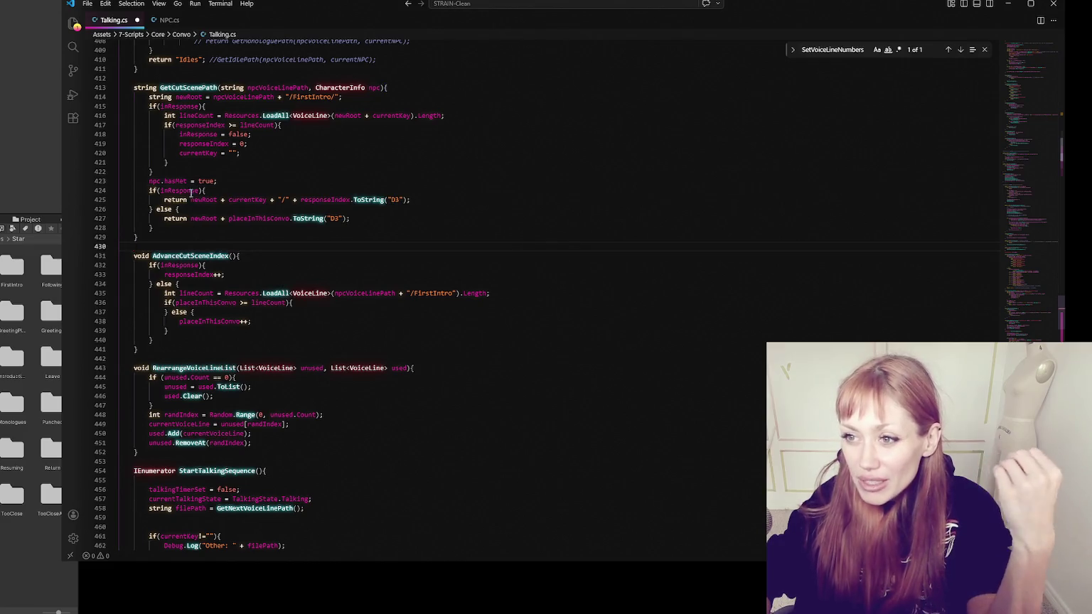
scroll(191, 200, "down", 2)
scroll(190, 192, "down", 2)
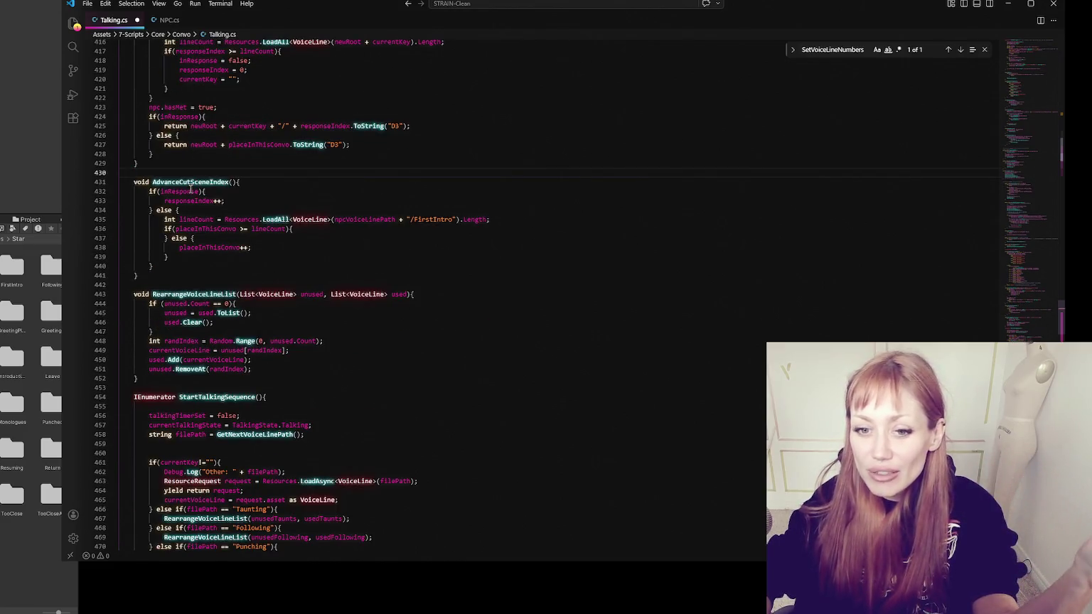
scroll(190, 190, "down", 3)
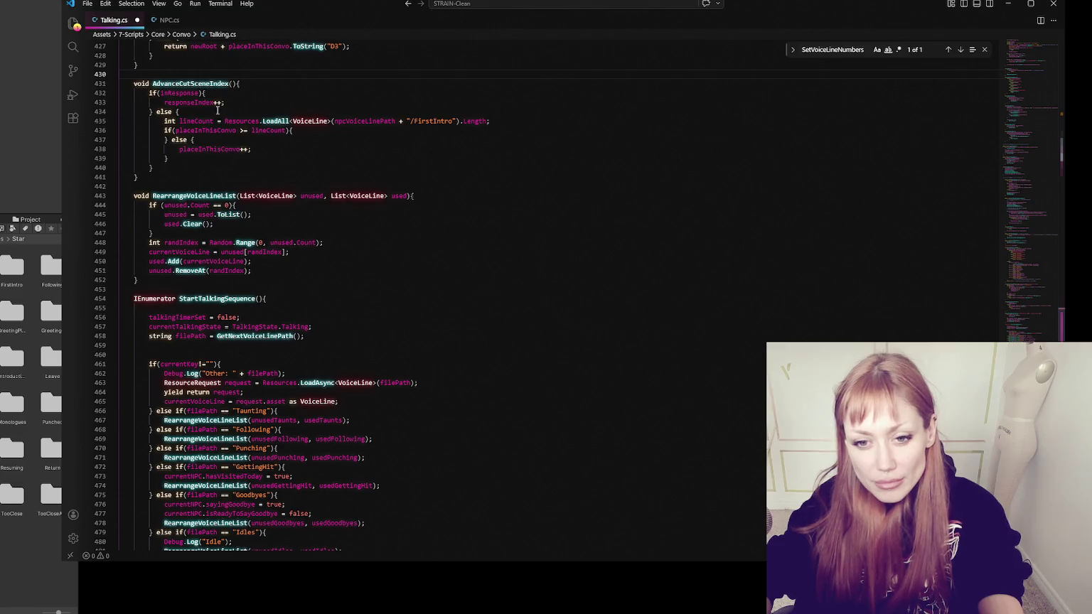
scroll(268, 196, "up", 8)
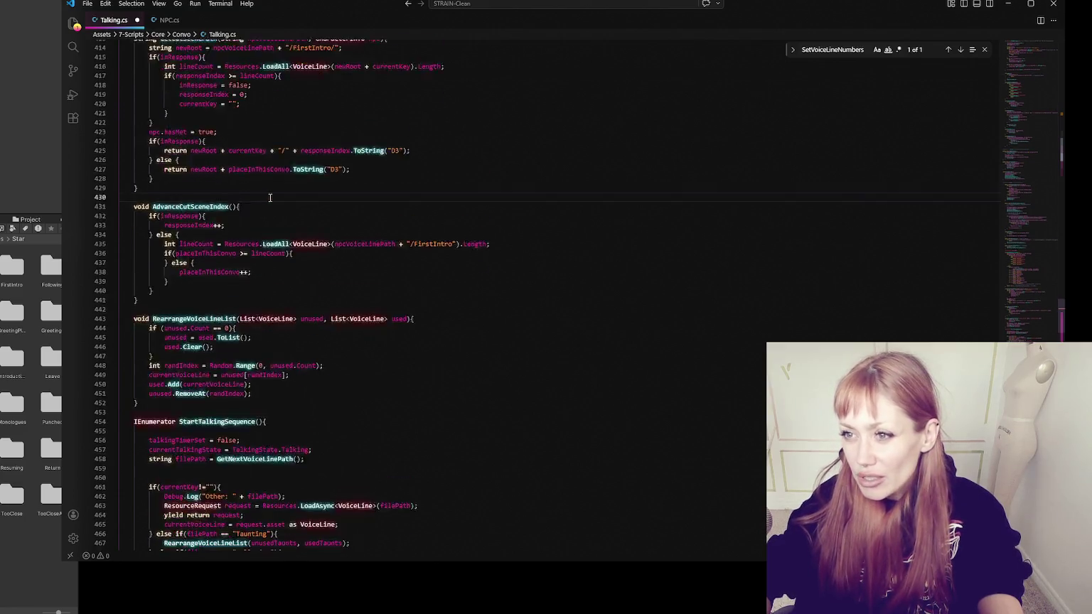
scroll(269, 197, "up", 12)
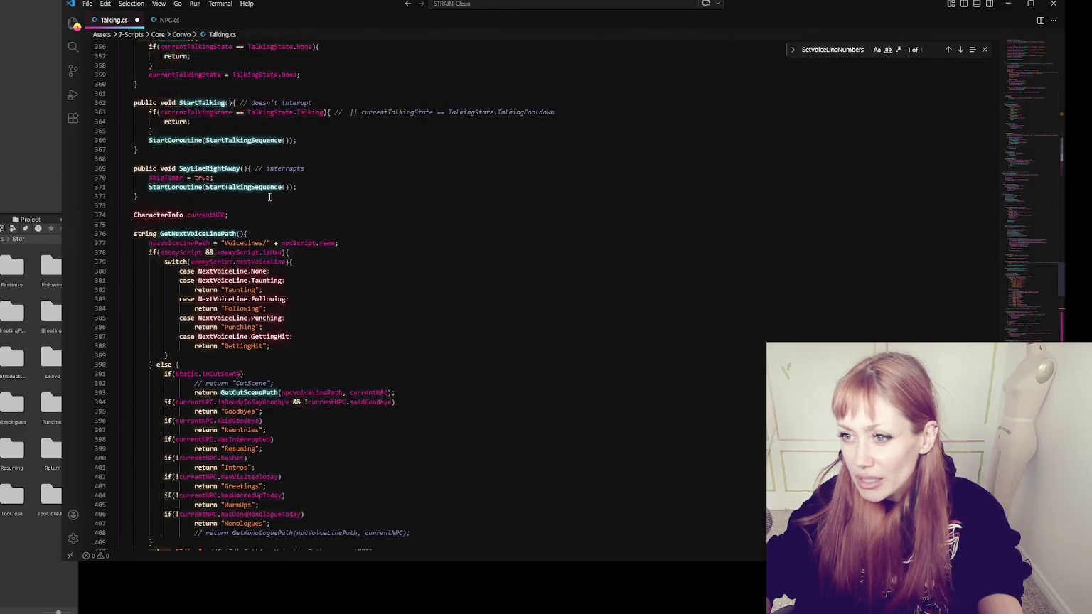
scroll(270, 197, "up", 4)
scroll(270, 197, "down", 20)
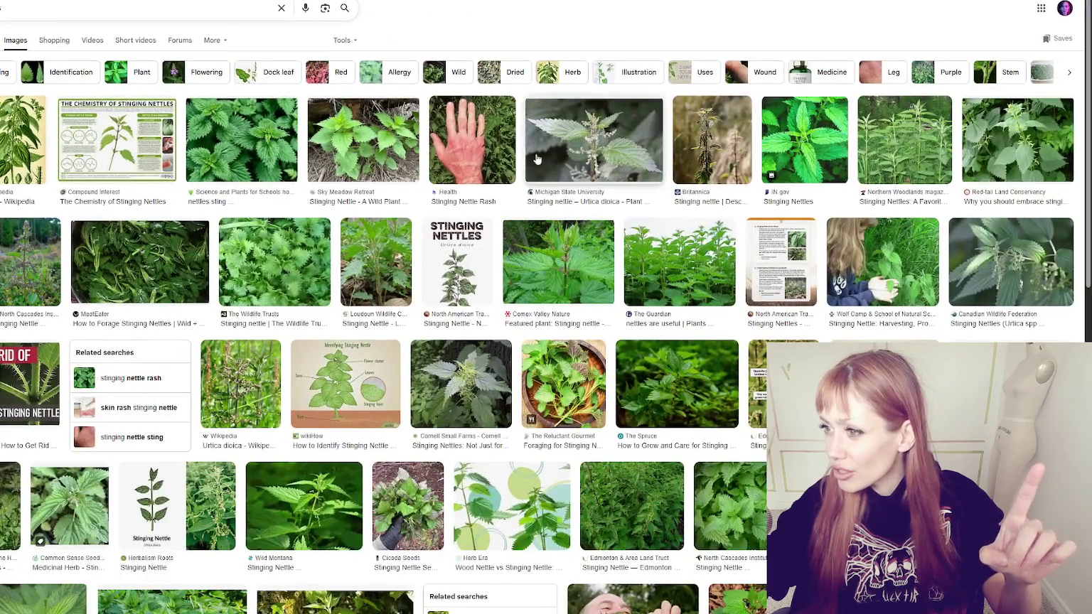
Preview the nettle rash, Wild Montana nettle photo and wikiHow identification diagram images
left_click(494, 144)
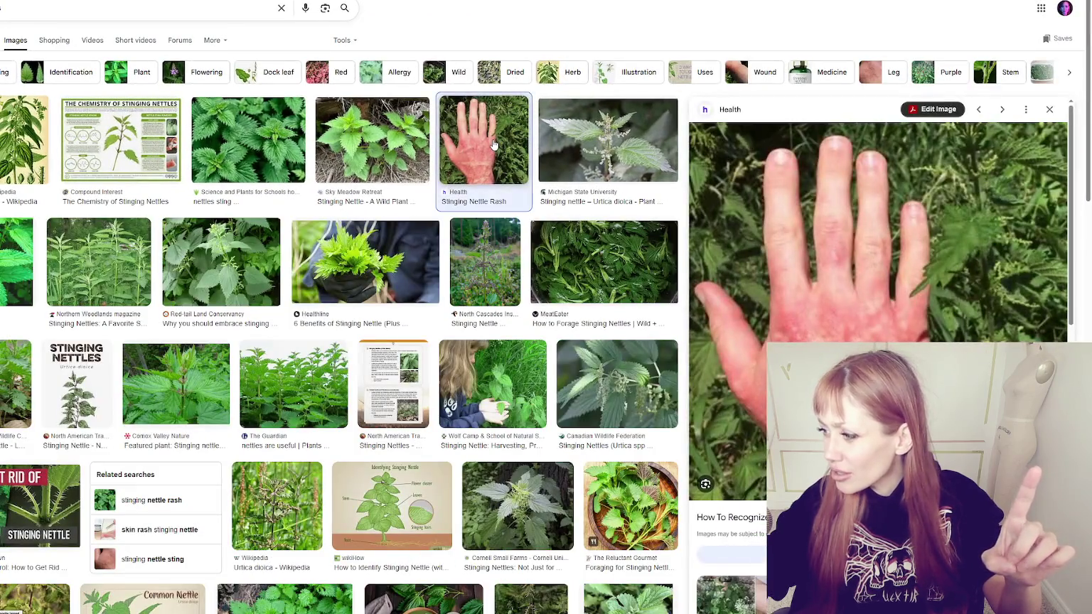
left_click(494, 144)
scroll(633, 187, "down", 2)
scroll(633, 186, "down", 3)
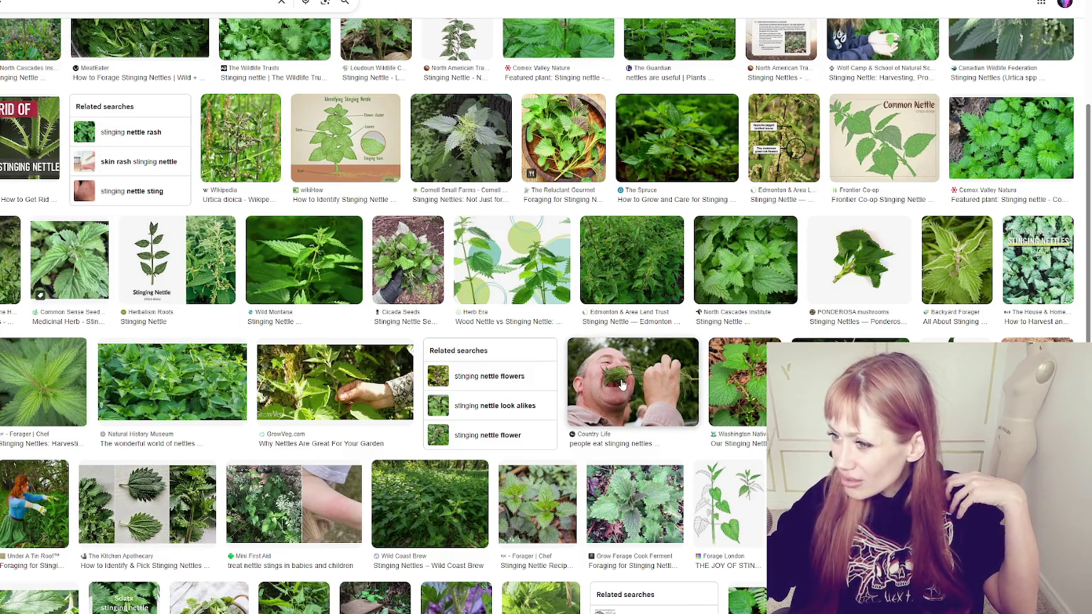
left_click(291, 254)
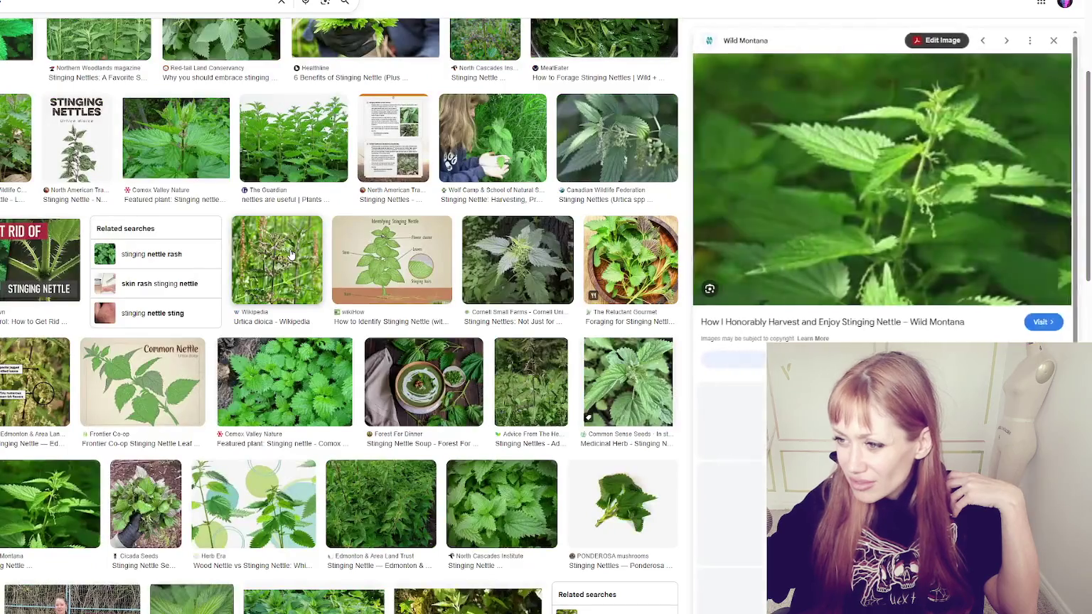
left_click(416, 271)
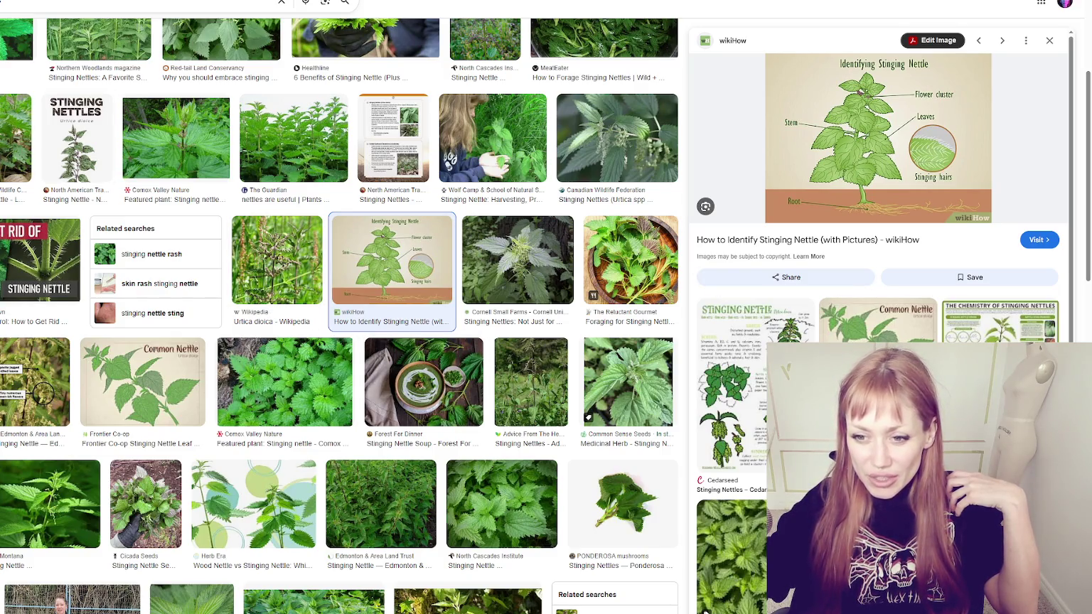
Preview The House & Homestead harvesting photo and the Forest For Dinner nettle soup image
scroll(339, 315, "up", 4)
scroll(340, 316, "down", 6)
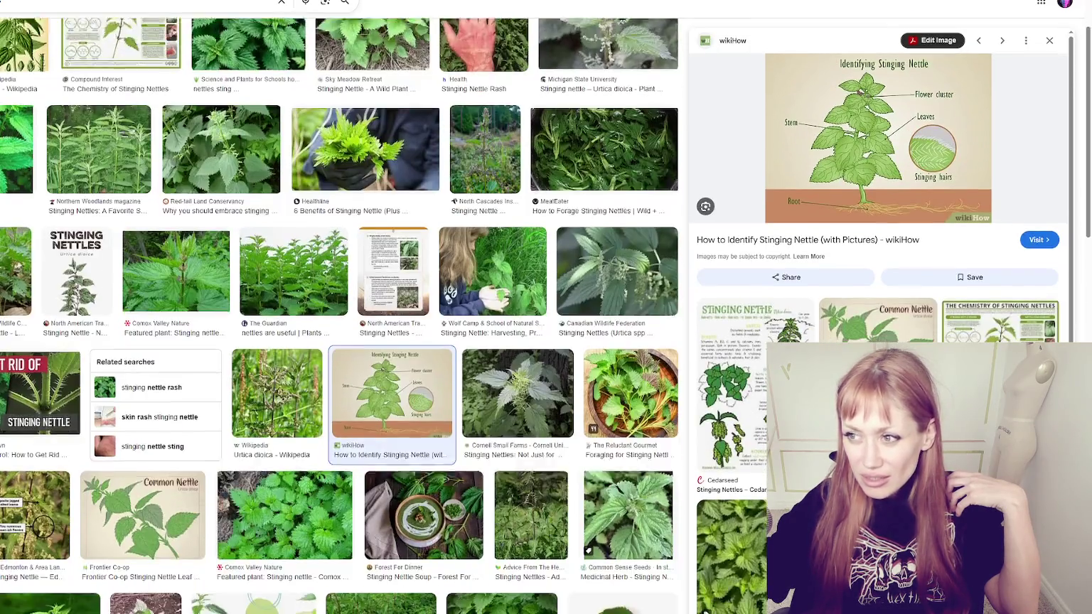
scroll(340, 316, "down", 2)
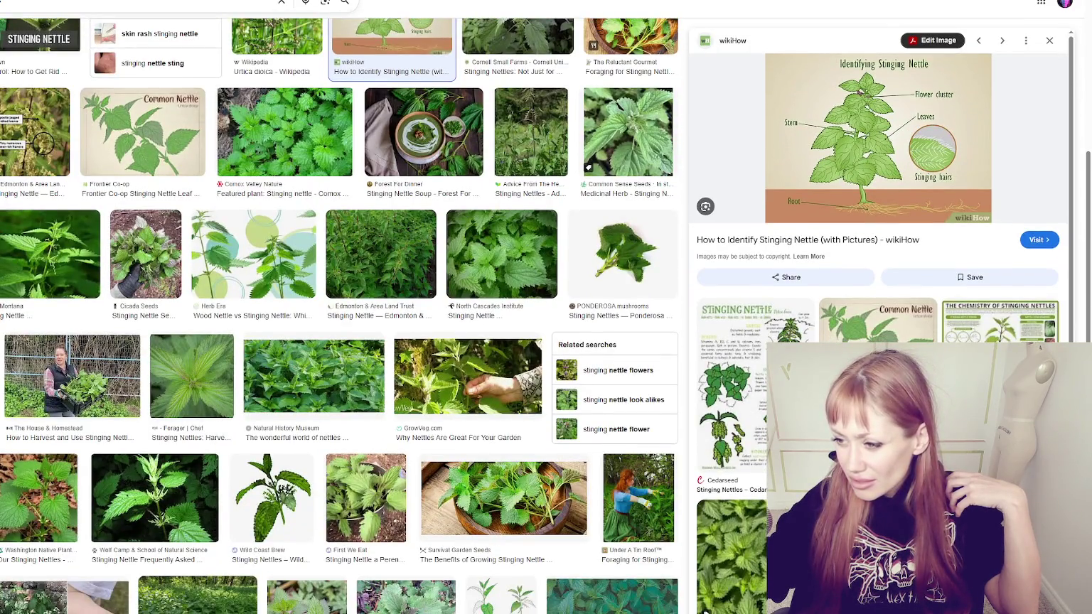
left_click(99, 363)
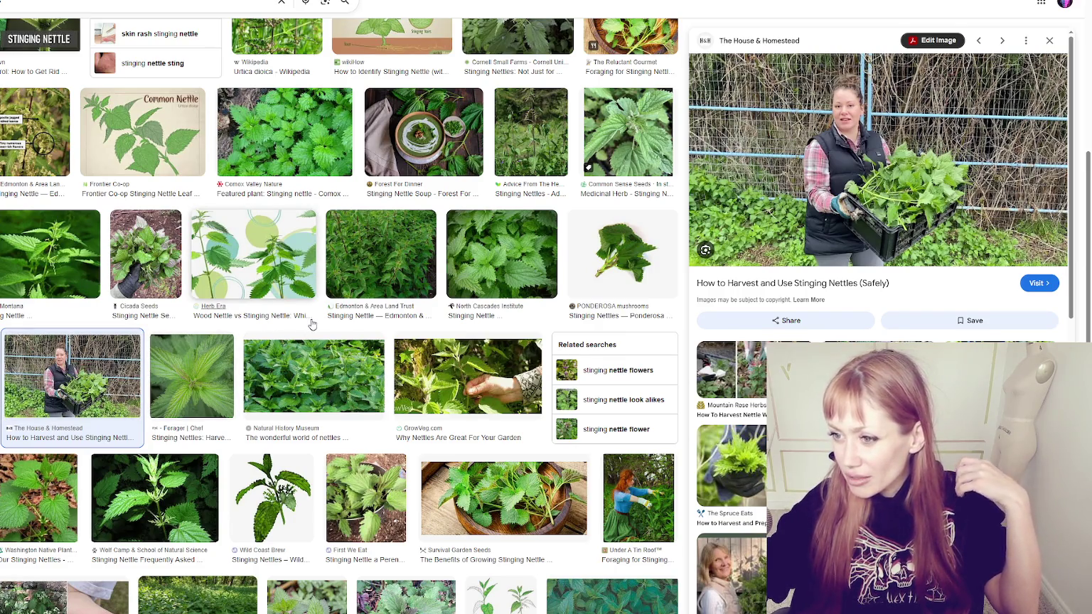
scroll(311, 324, "up", 4)
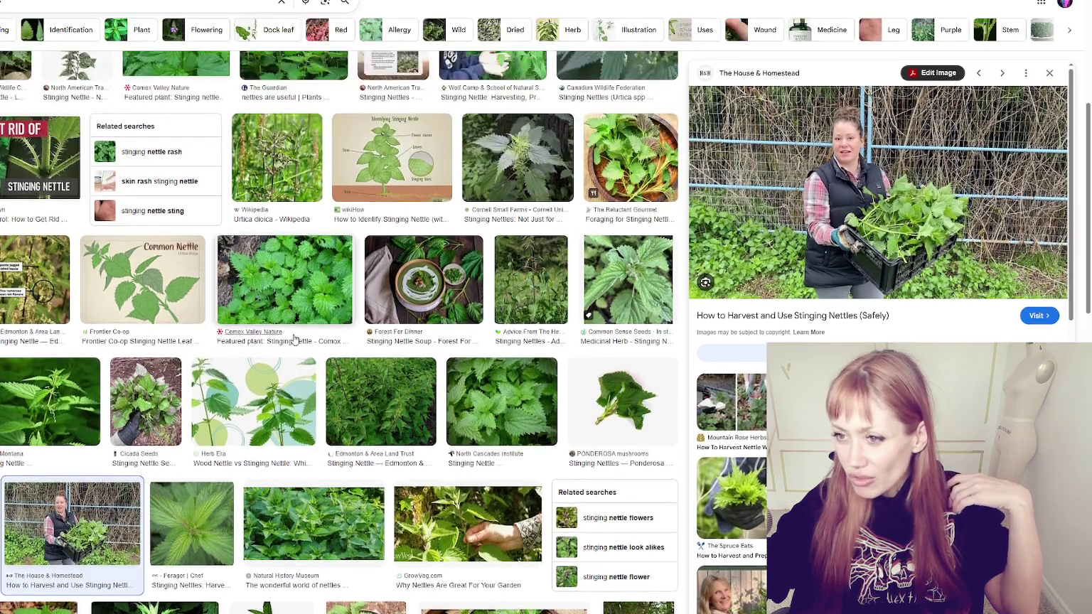
scroll(282, 335, "down", 3)
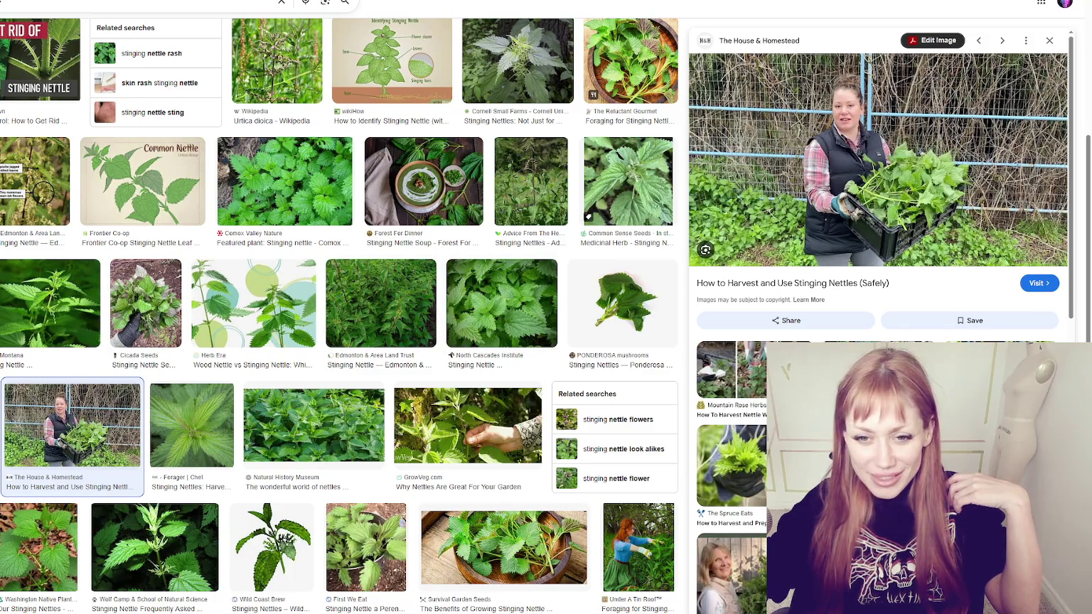
left_click(420, 190)
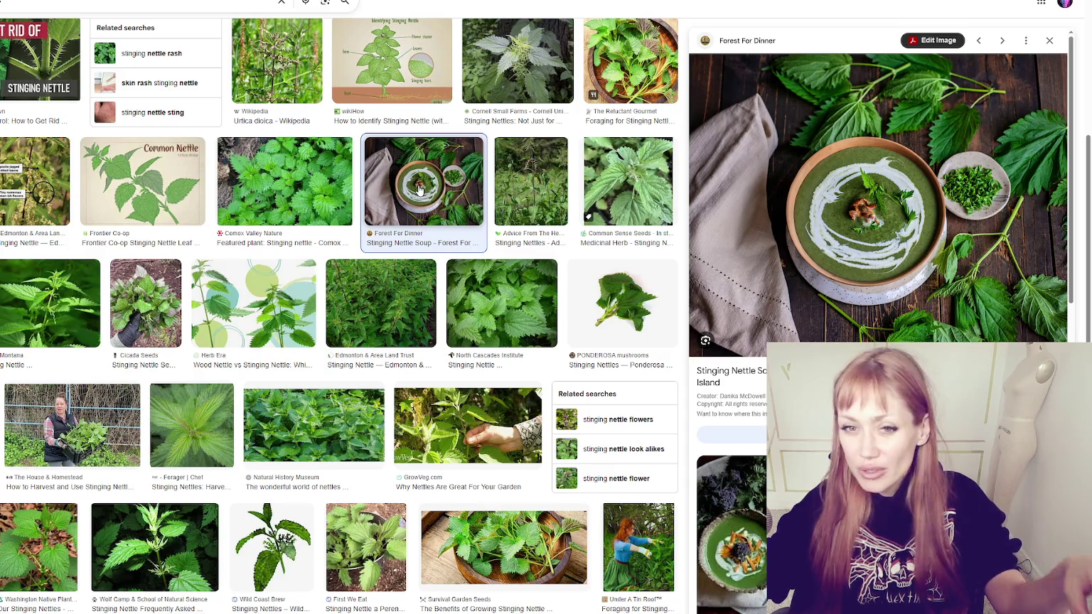
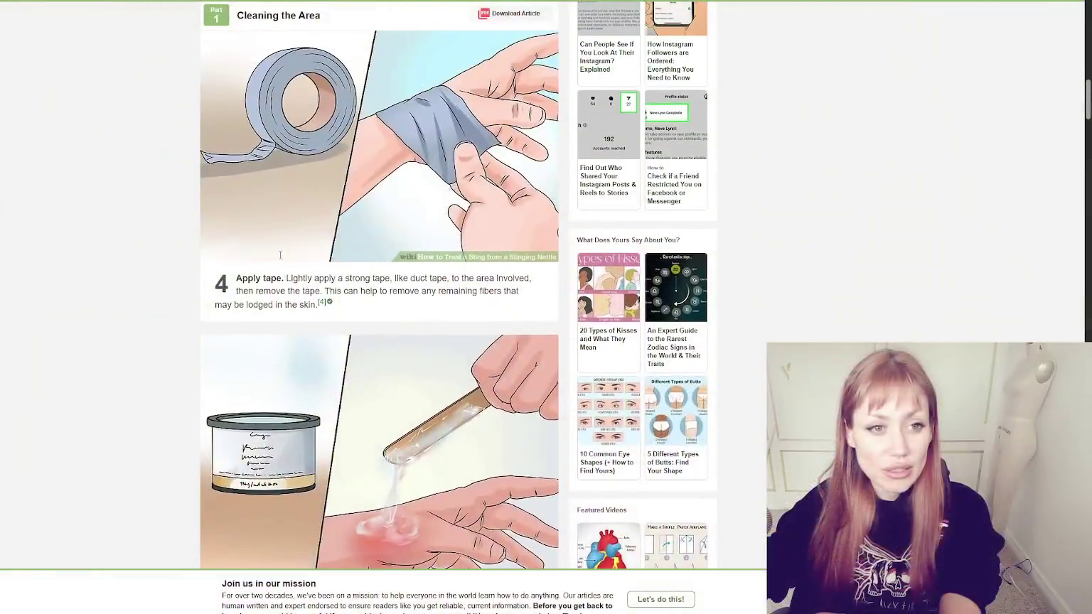
Read down the wikiHow stinging-nettle article through Part 2's relief steps to Part 3
scroll(280, 255, "up", 2)
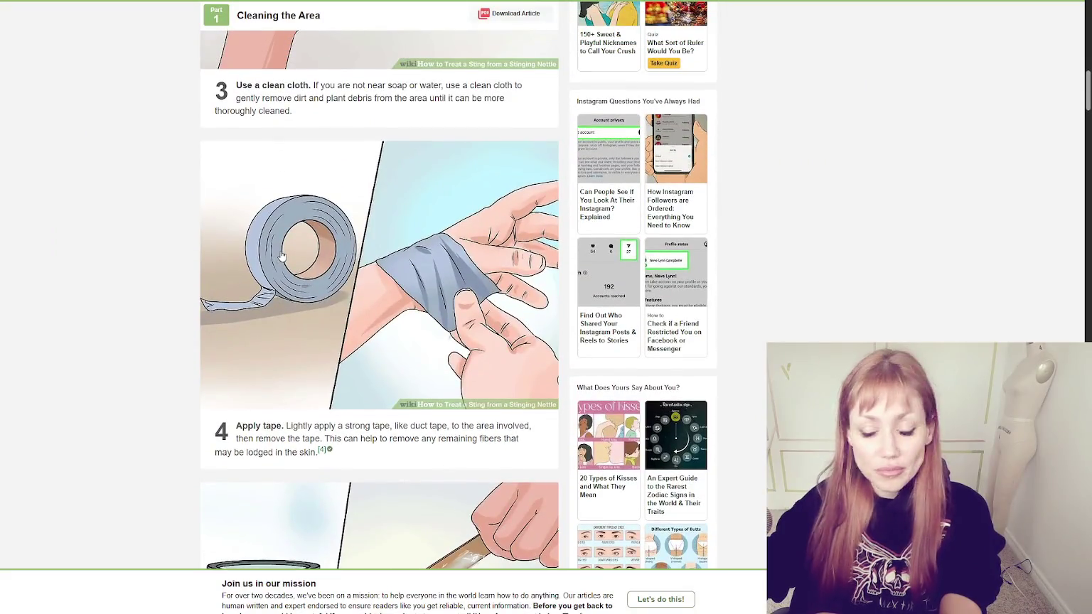
scroll(280, 254, "down", 3)
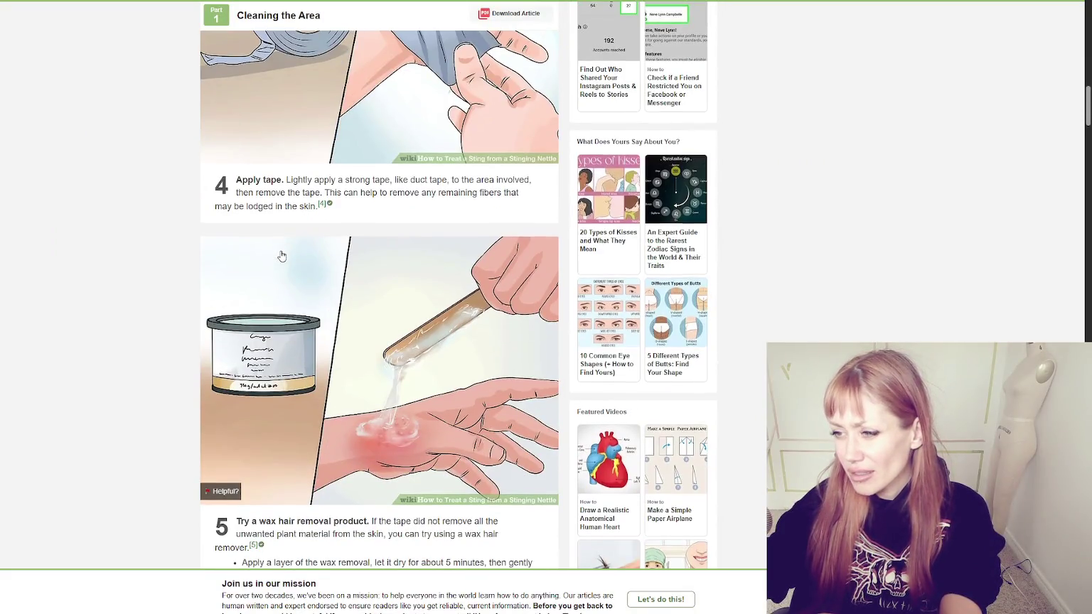
scroll(282, 256, "down", 2)
scroll(282, 256, "down", 2)
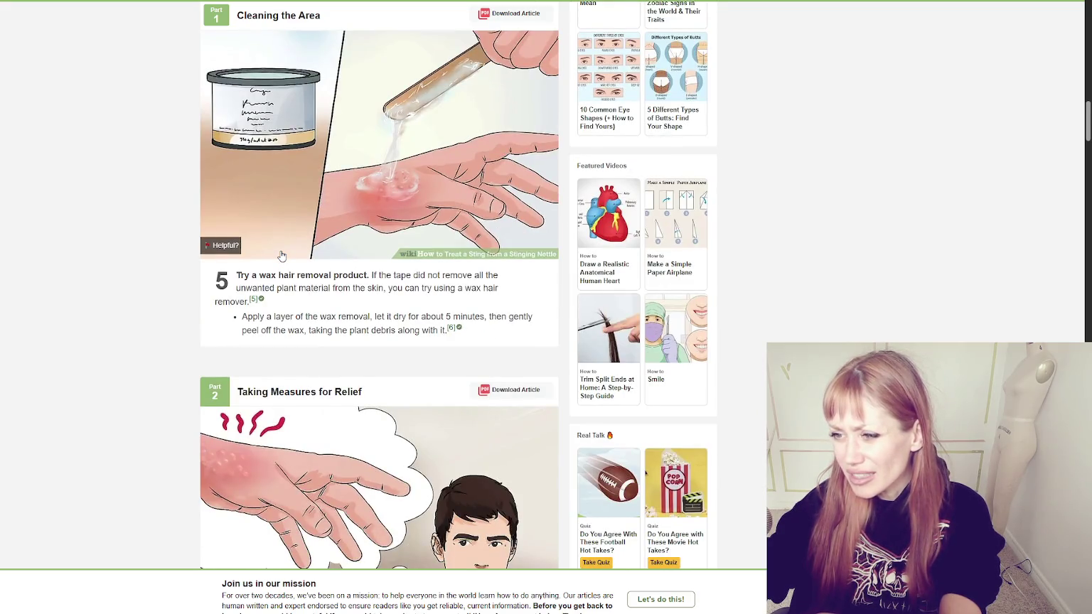
scroll(282, 256, "down", 3)
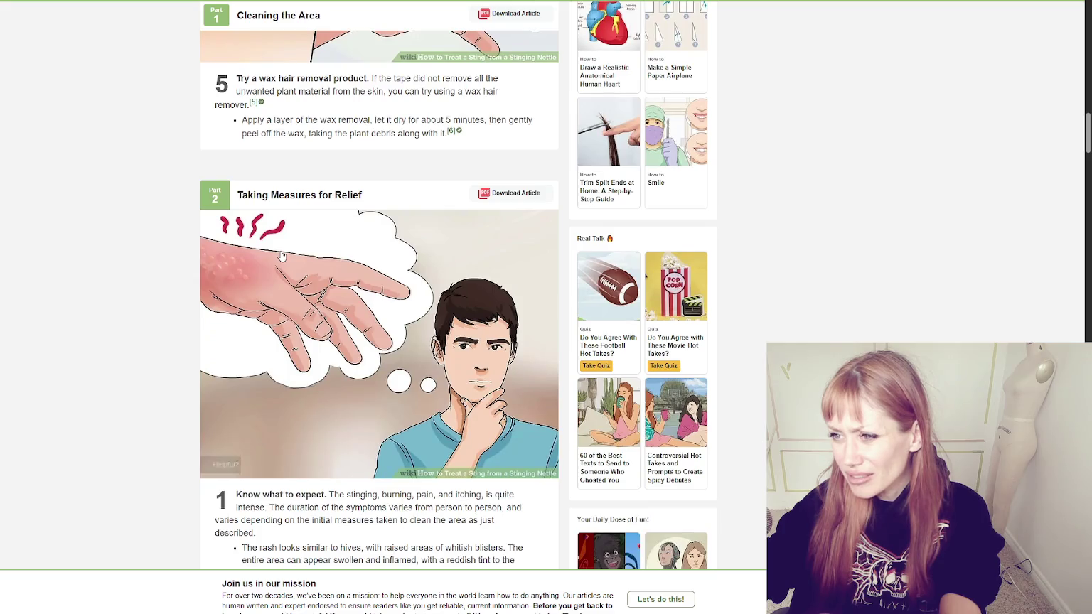
scroll(282, 256, "down", 1)
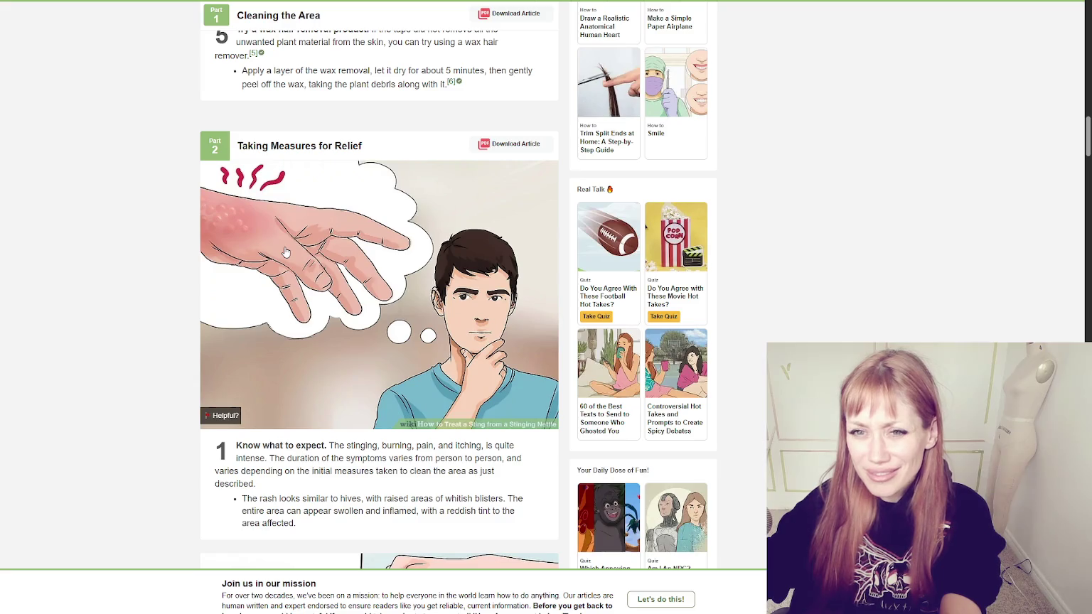
scroll(285, 252, "down", 1)
scroll(293, 239, "down", 3)
scroll(298, 223, "down", 1)
scroll(299, 226, "down", 3)
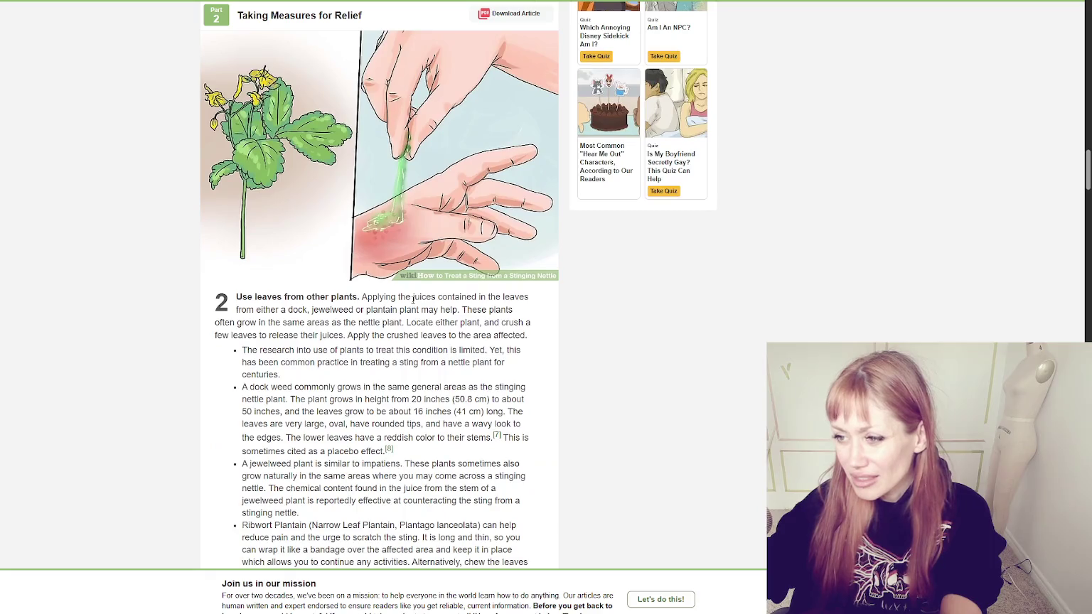
scroll(412, 354, "down", 1)
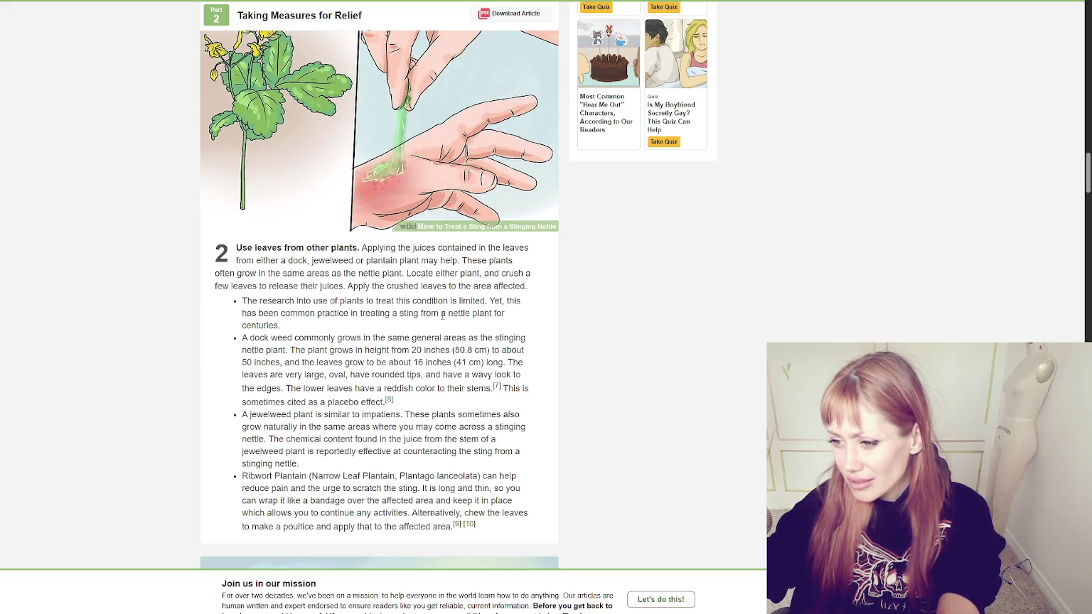
scroll(442, 326, "down", 3)
scroll(445, 313, "up", 2)
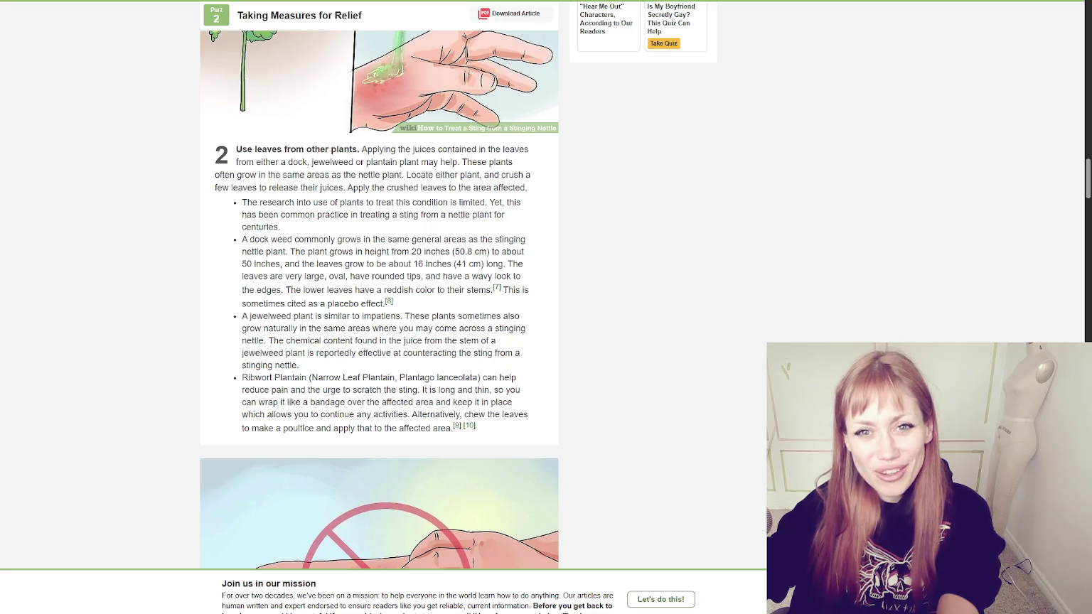
scroll(379, 284, "down", 4)
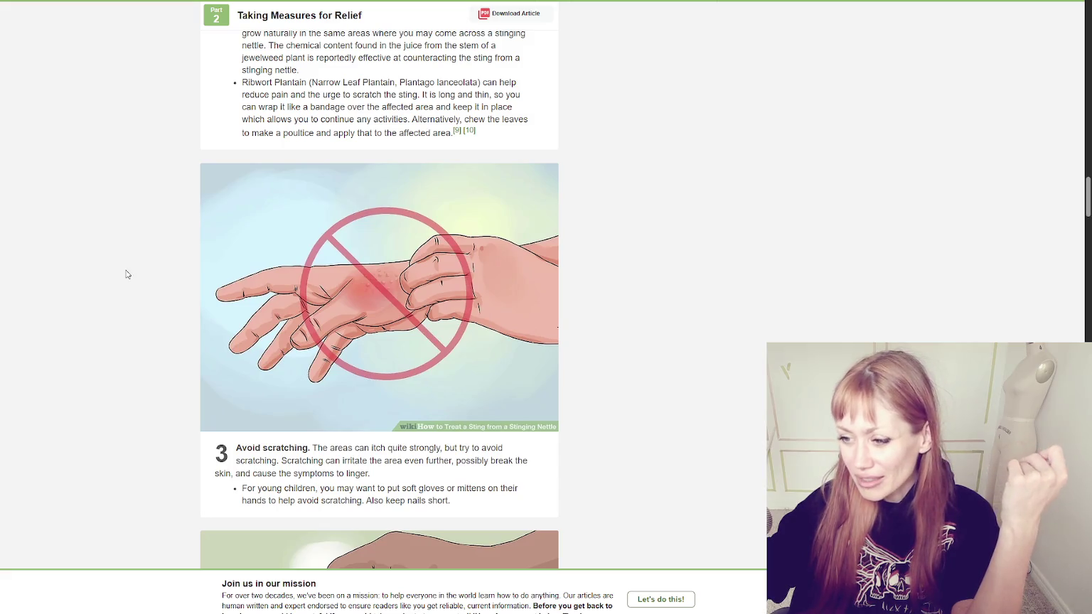
scroll(129, 273, "down", 6)
scroll(132, 264, "down", 4)
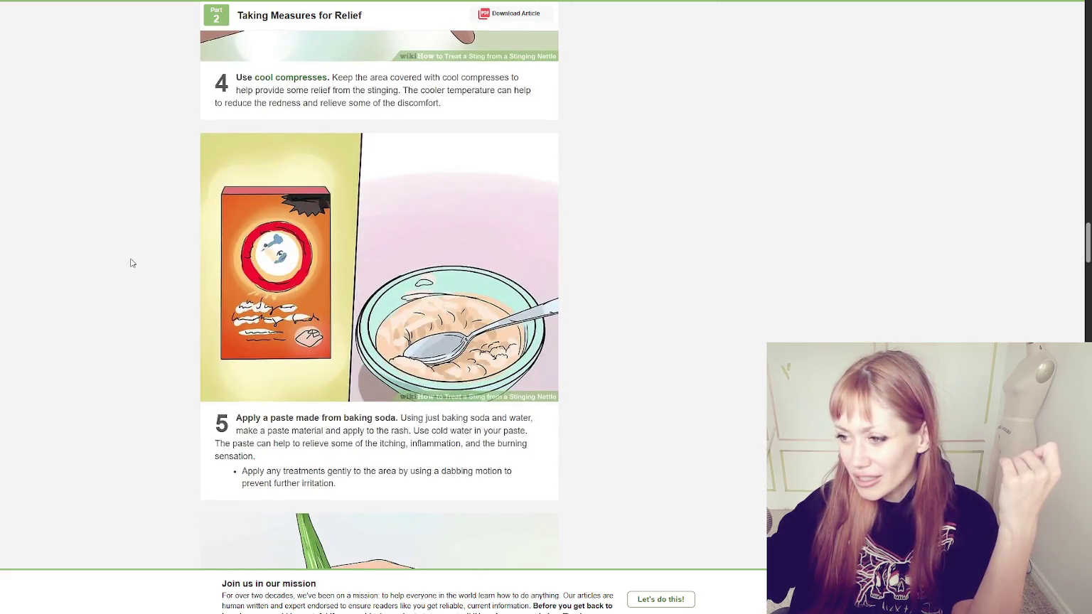
scroll(131, 263, "down", 4)
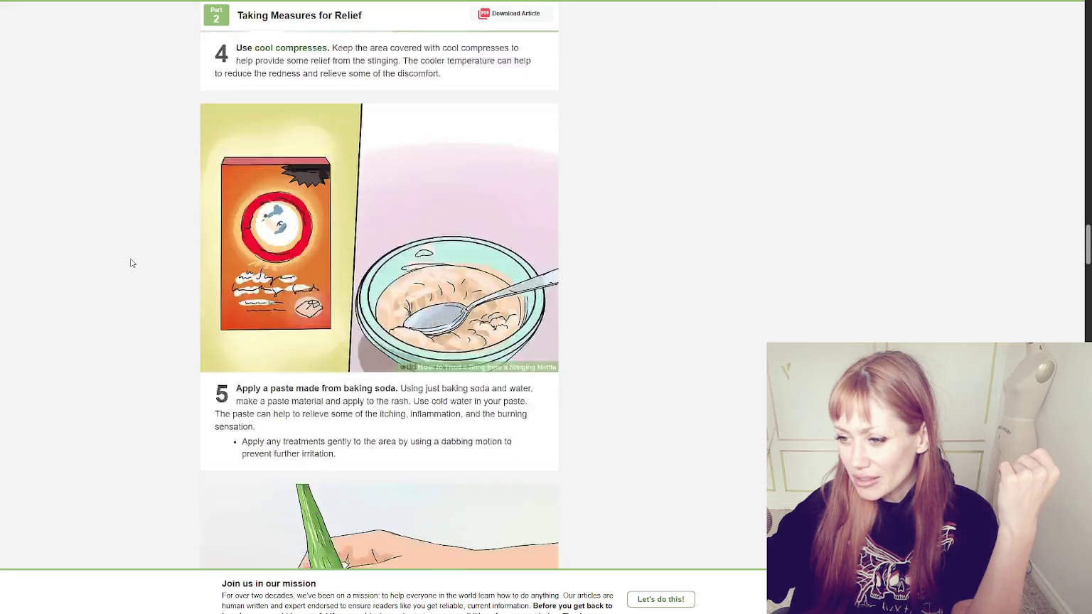
scroll(131, 263, "down", 4)
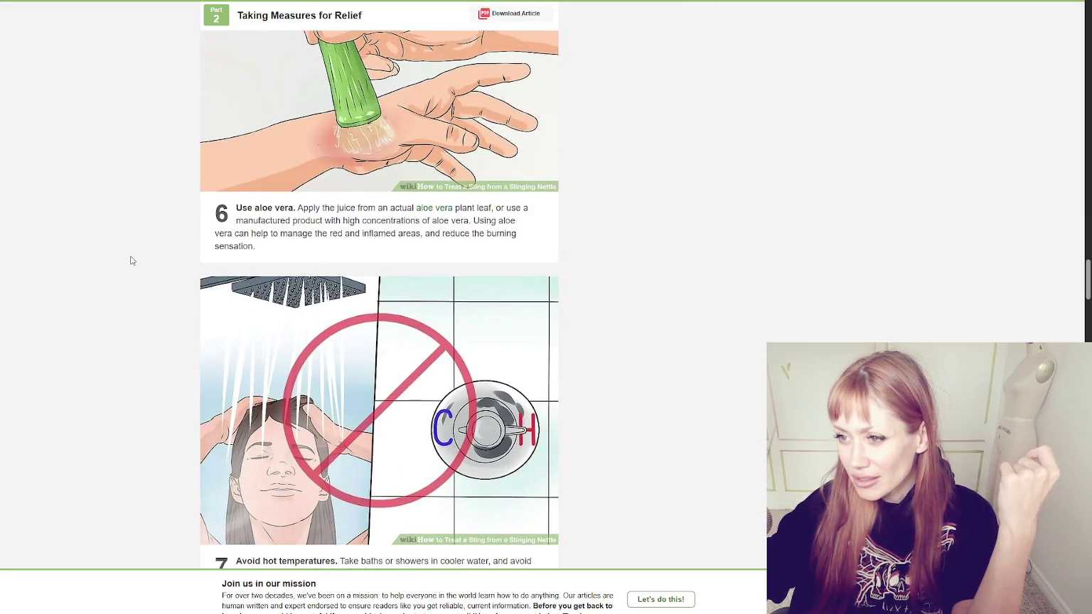
scroll(128, 260, "down", 4)
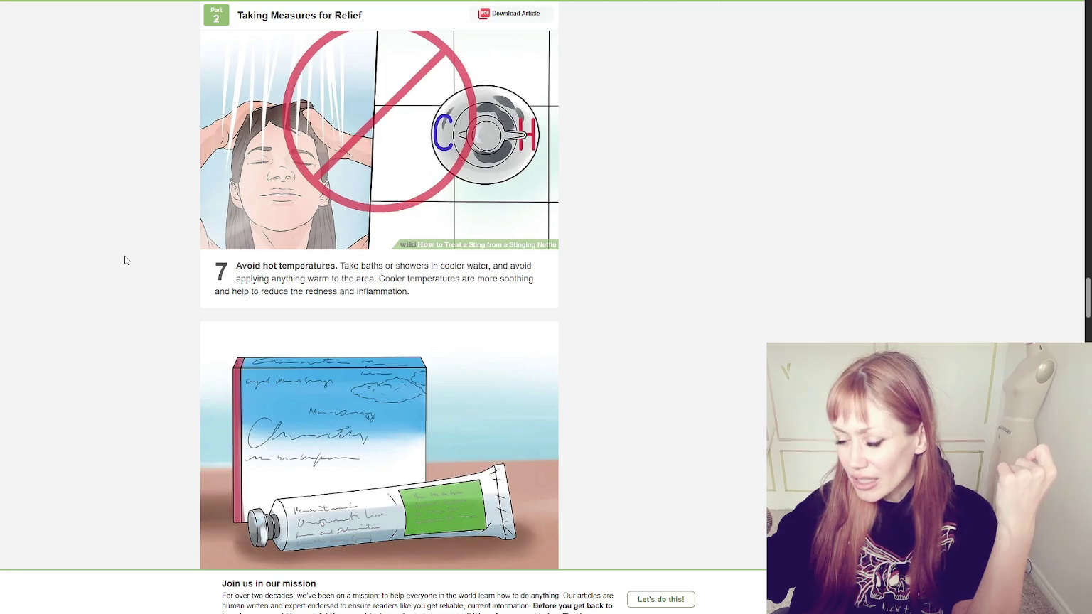
scroll(125, 260, "down", 2)
scroll(125, 260, "down", 6)
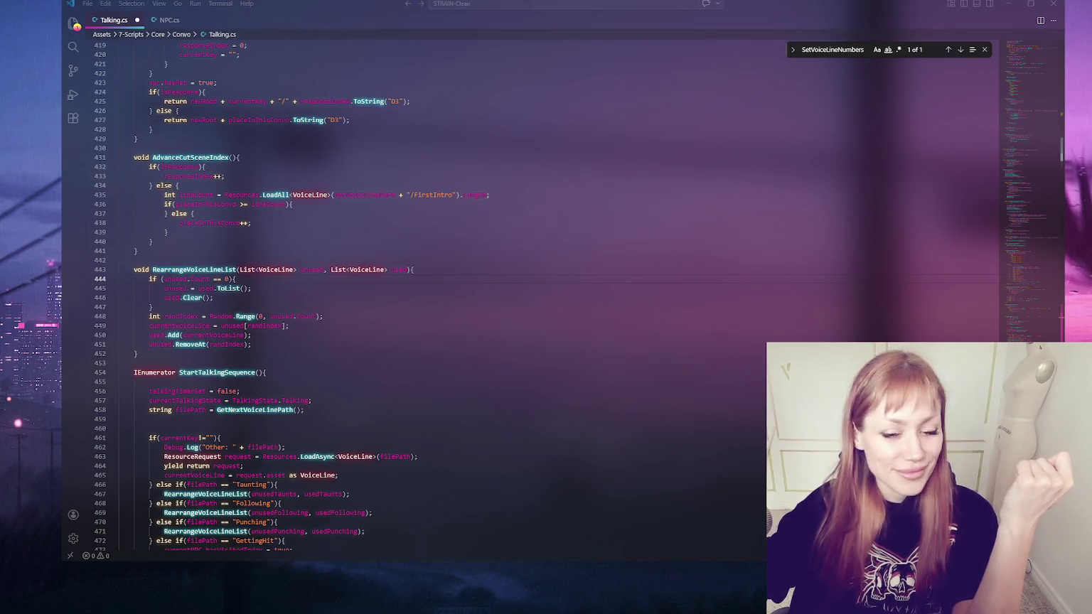
Place the cursor on blank line 442 of Talking.cs and scroll through the code
left_click(371, 260)
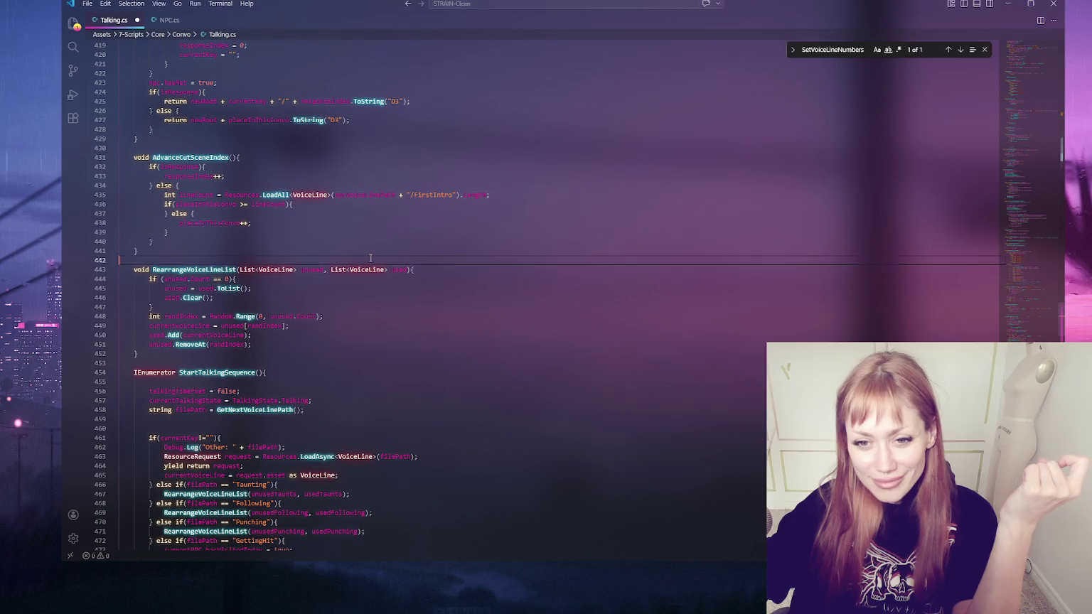
scroll(371, 258, "down", 2)
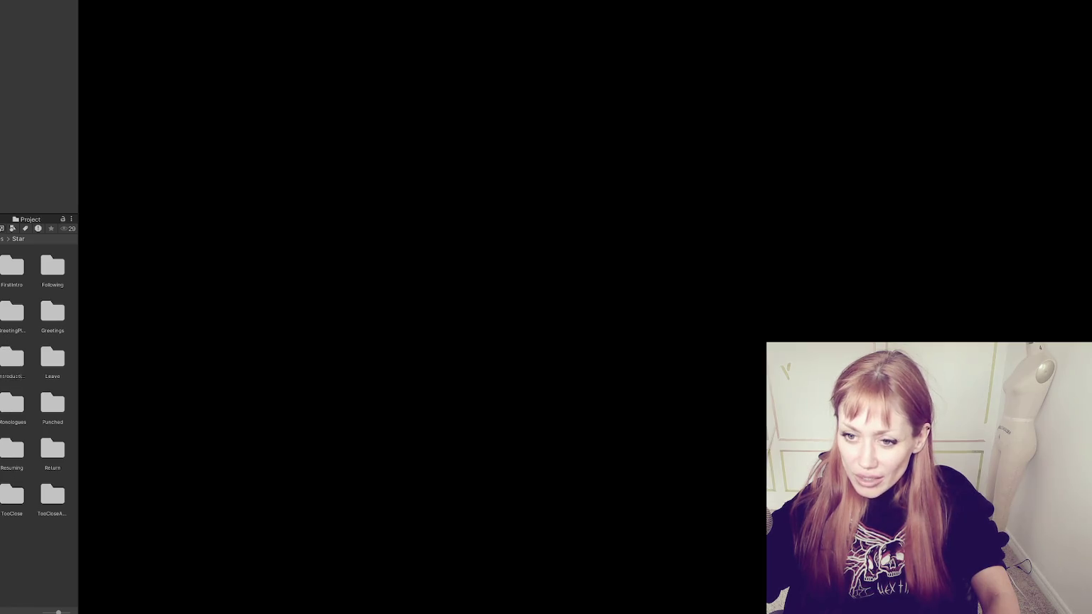
Navigate up the Project folders and open the Wasteland scene
left_click(2, 405)
left_click(2, 405)
key("Down")
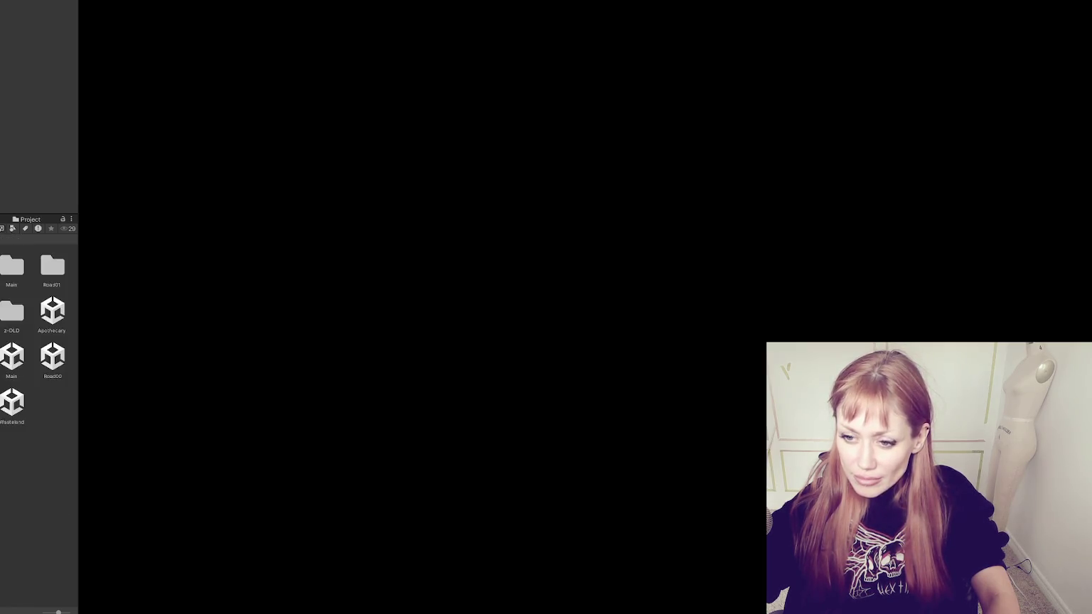
left_click(10, 405)
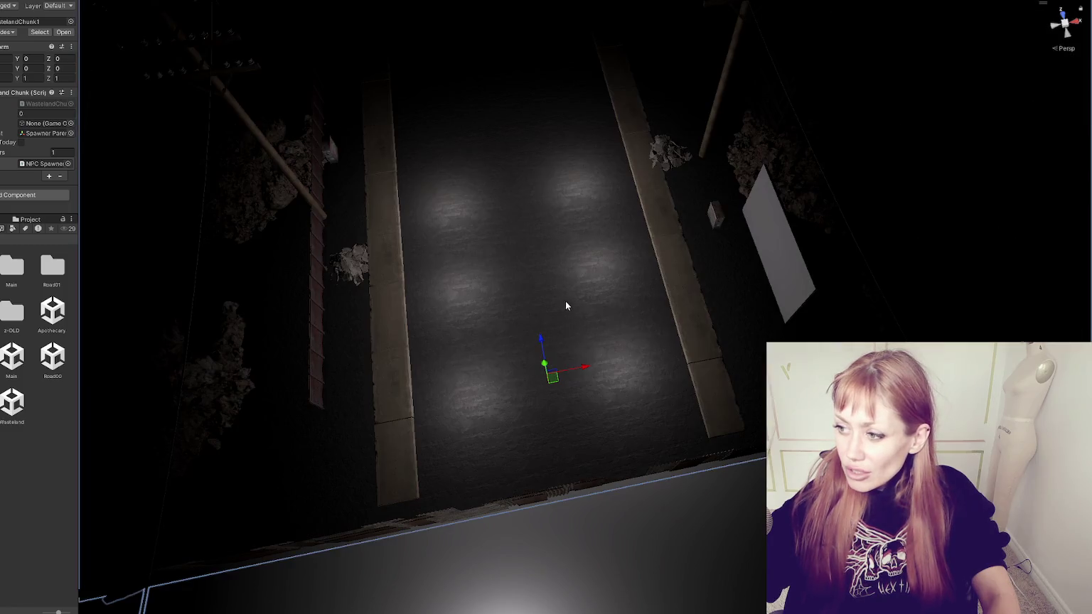
Orbit and zoom the Scene view for a wide, overhead look at the street chunk
scroll(566, 307, "down", 5)
mouse_move(654, 243)
left_mouse_down()
mouse_move(400, 163)
mouse_move(551, 226)
left_mouse_up()
scroll(608, 307, "up", 8)
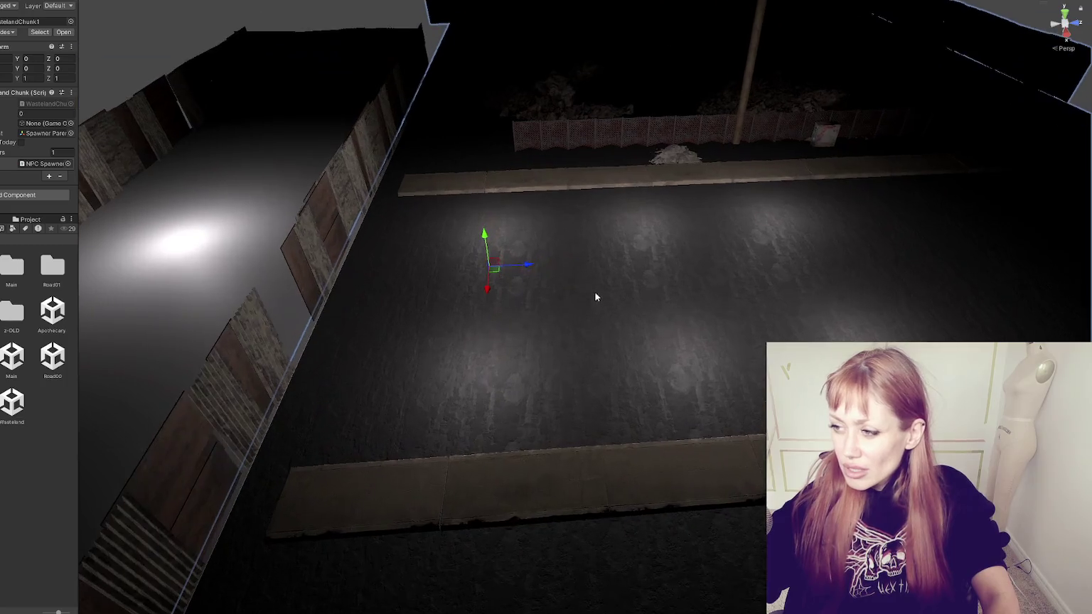
scroll(553, 279, "up", 2)
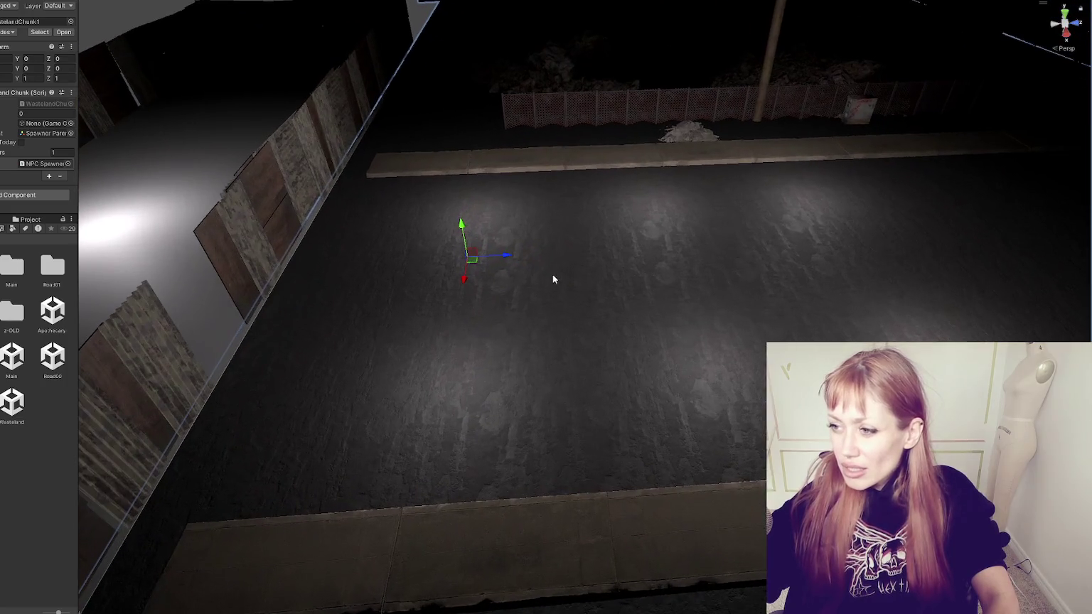
mouse_move(538, 295)
left_mouse_down()
mouse_move(514, 346)
mouse_move(653, 313)
mouse_move(585, 353)
mouse_move(588, 276)
mouse_move(550, 461)
mouse_move(615, 334)
left_mouse_up()
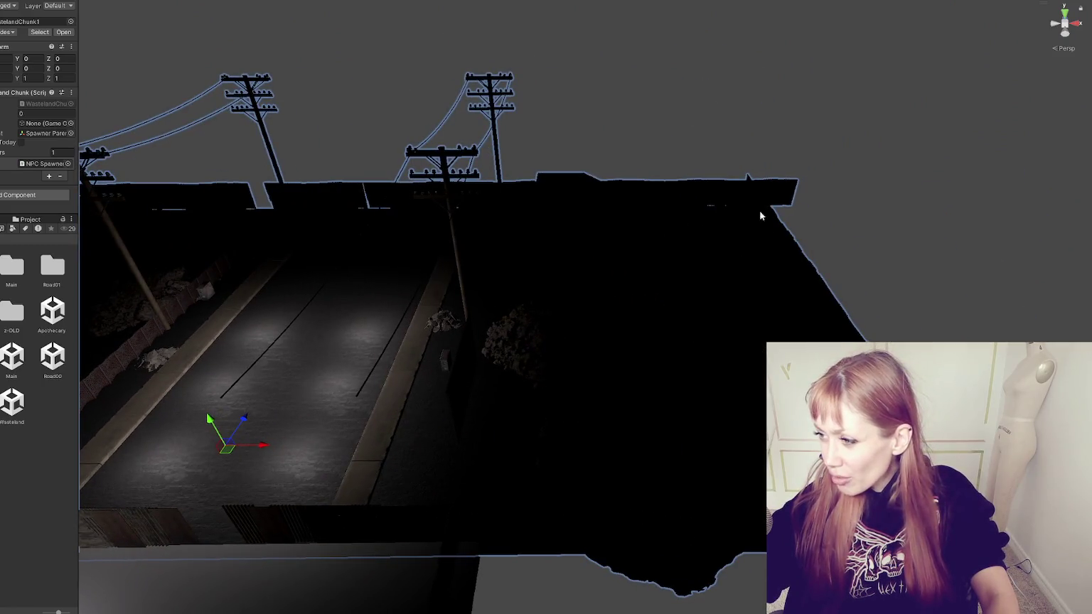
mouse_move(283, 227)
left_mouse_down()
mouse_move(108, 313)
mouse_move(486, 315)
mouse_move(480, 173)
mouse_move(521, 199)
left_mouse_up()
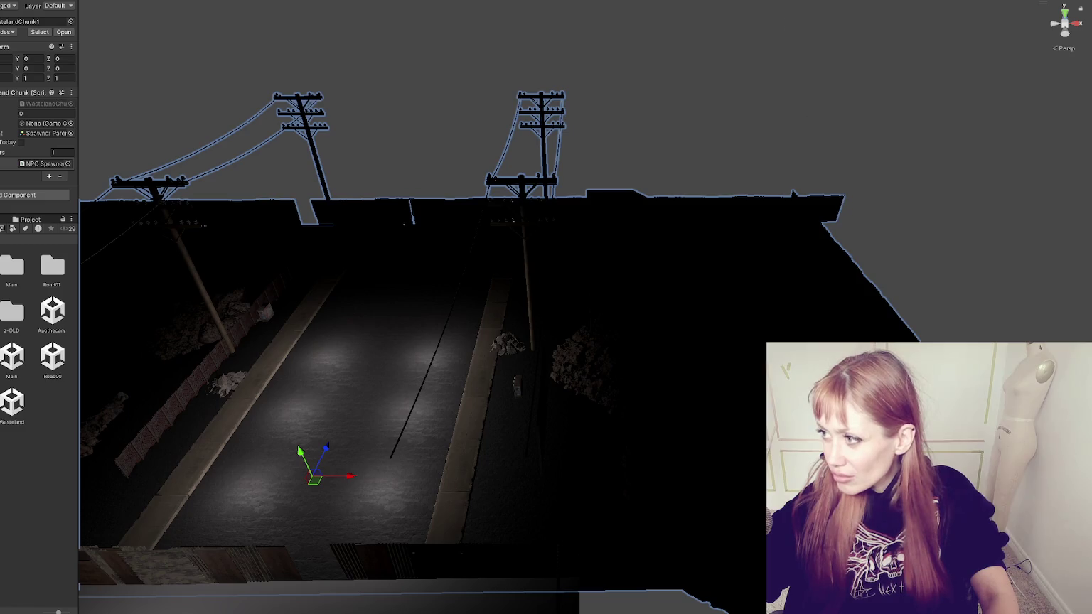
mouse_move(641, 153)
left_mouse_down()
mouse_move(442, 171)
mouse_move(449, 212)
left_mouse_up()
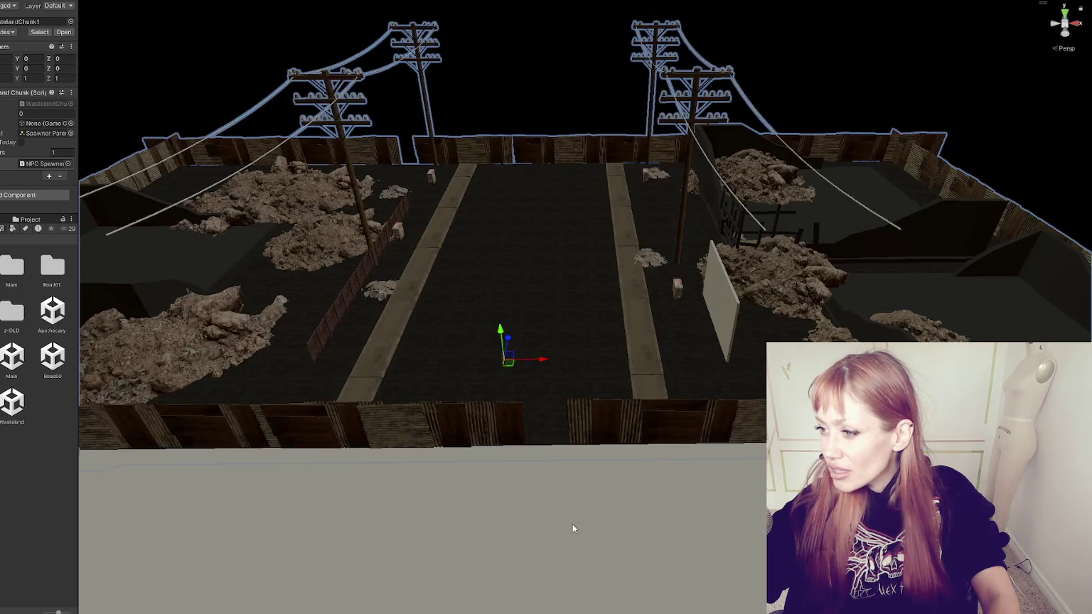
mouse_move(575, 527)
left_mouse_down()
mouse_move(640, 355)
mouse_move(711, 213)
mouse_move(786, 103)
mouse_move(808, 251)
mouse_move(632, 194)
left_mouse_up()
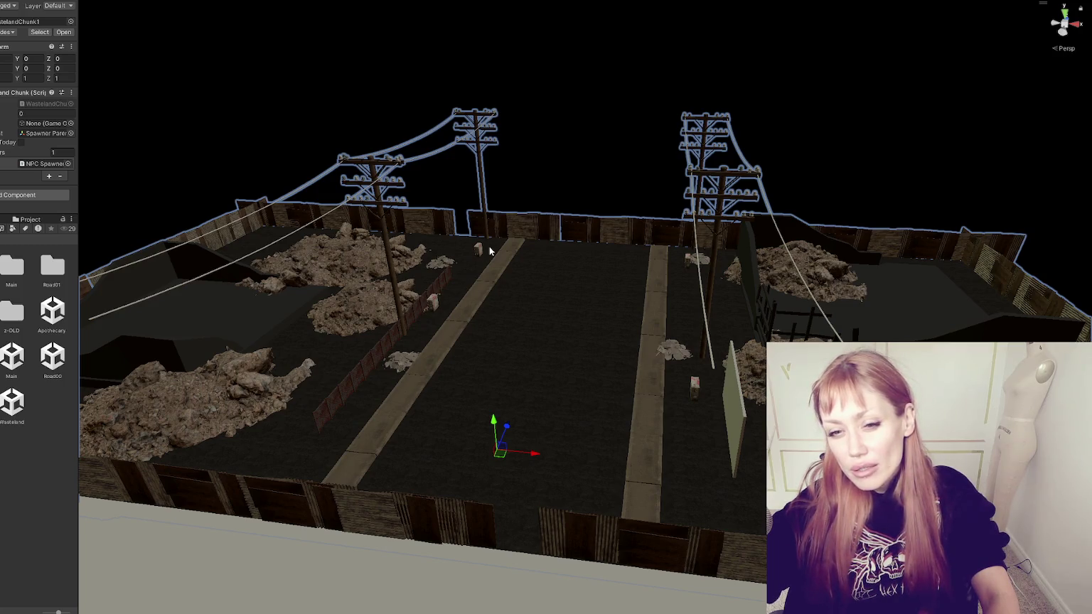
Frame the sidewalk slab and try a lower-resolution material before restoring the sharper one
left_click(386, 422)
key("f")
mouse_move(386, 425)
left_mouse_down()
mouse_move(500, 434)
mouse_move(205, 451)
mouse_move(684, 356)
mouse_move(86, 246)
left_mouse_up()
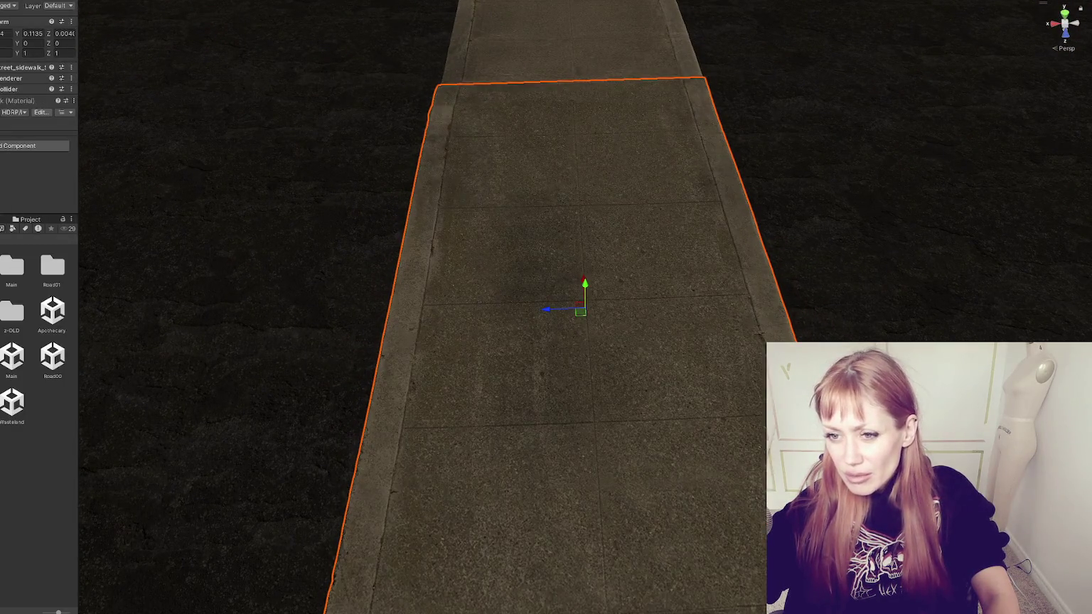
key("ctrl+z")
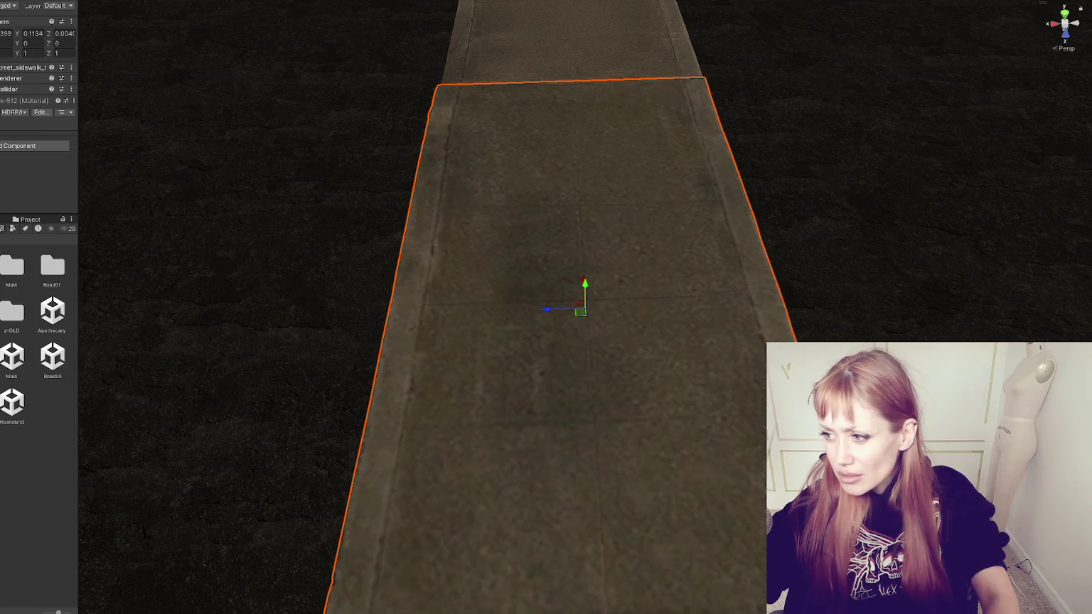
key("ctrl+z")
key("ctrl+z")
key("ctrl+z")
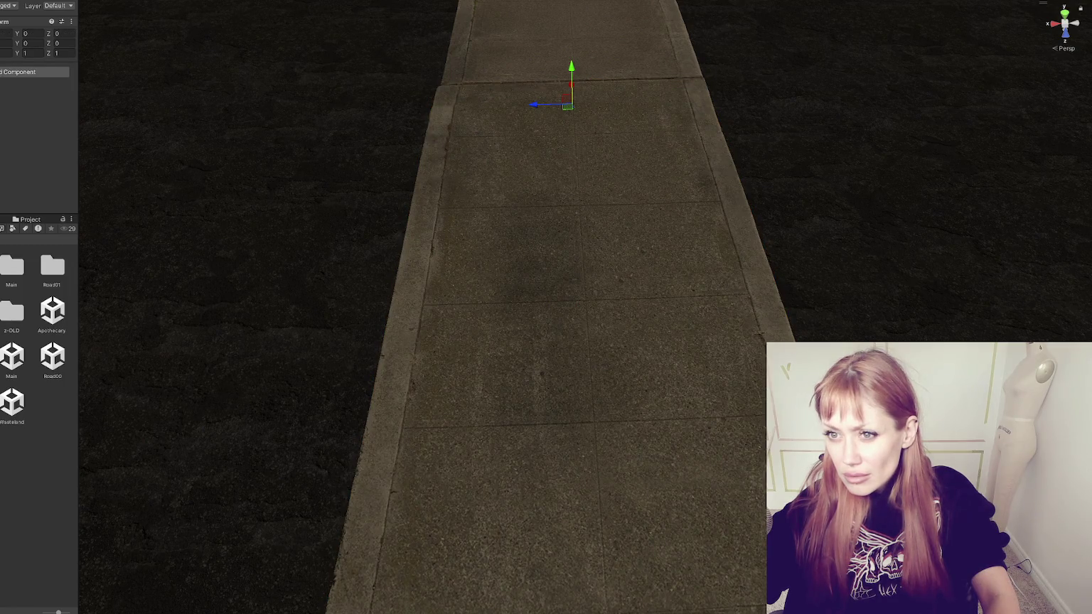
Clear the selection, exit Prefab Mode and save the WastelandChunk2 prefab changes
key("ctrl+z")
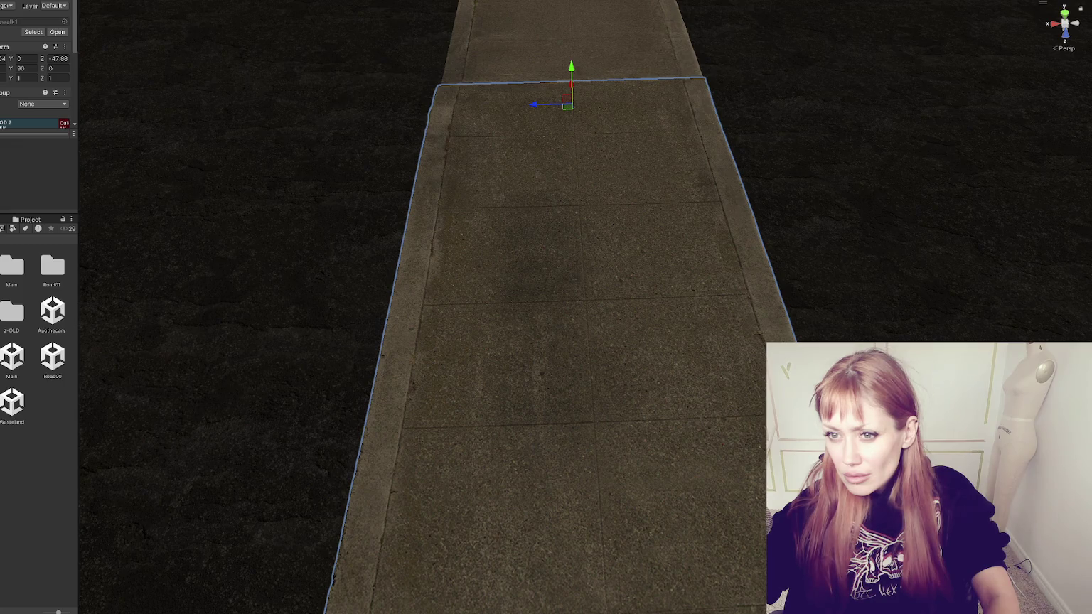
key("ctrl+z")
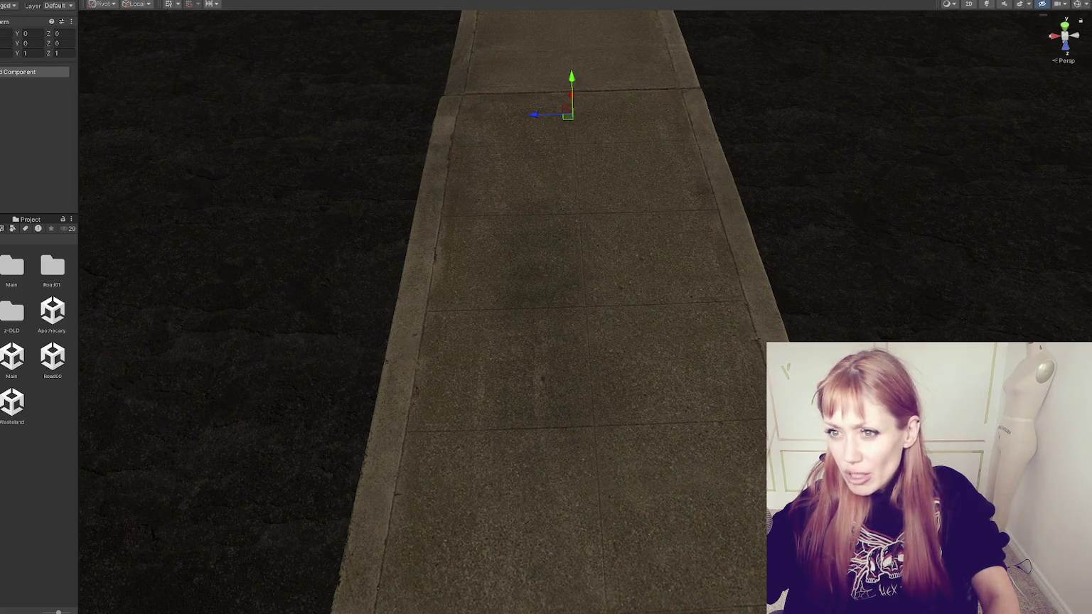
key("ctrl+z")
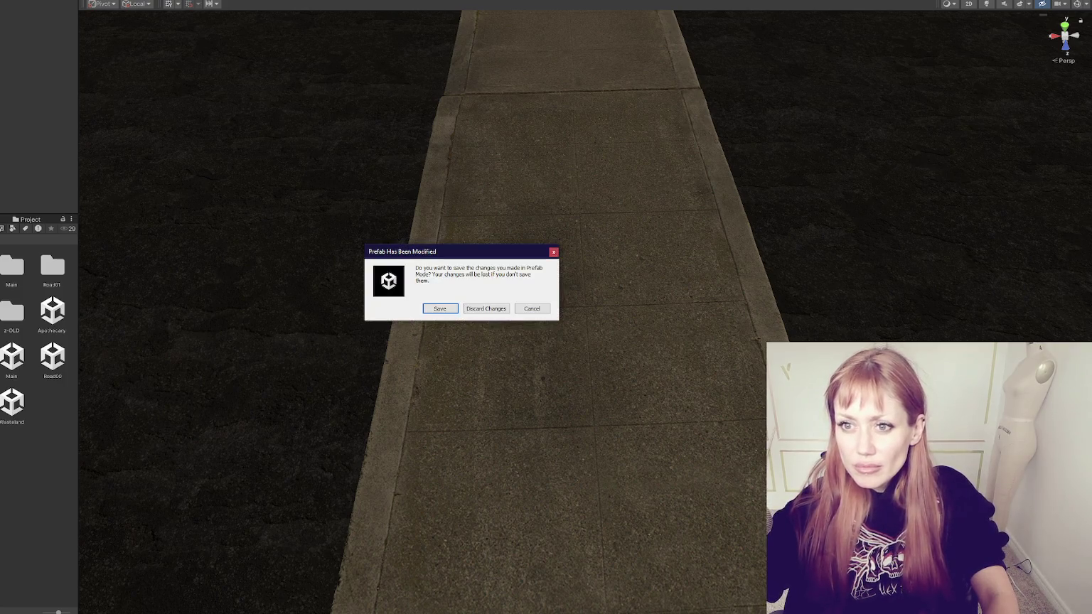
left_click(472, 309)
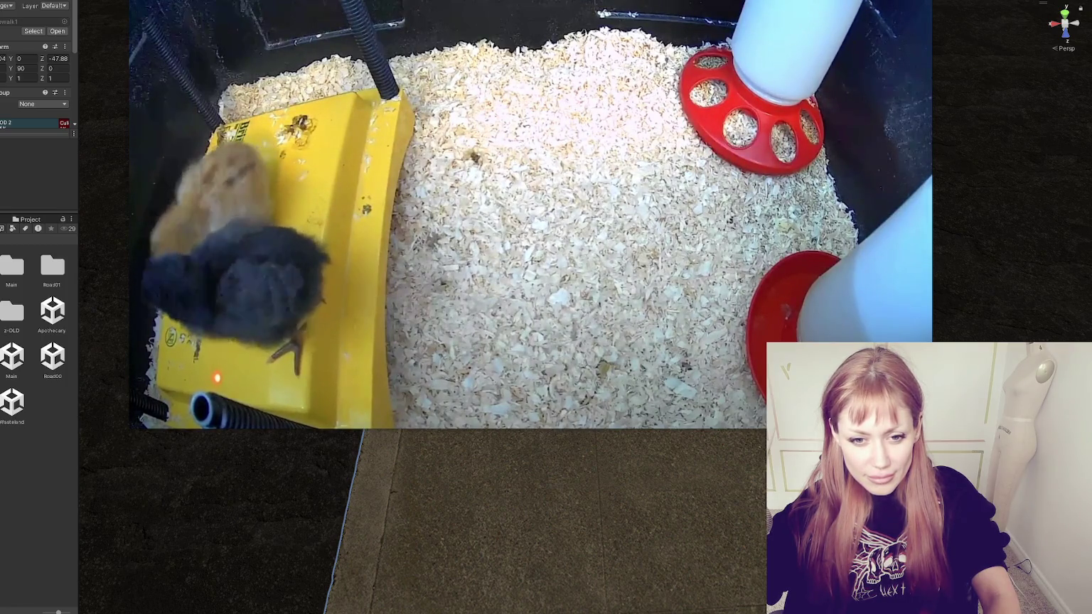
mouse_move(616, 320)
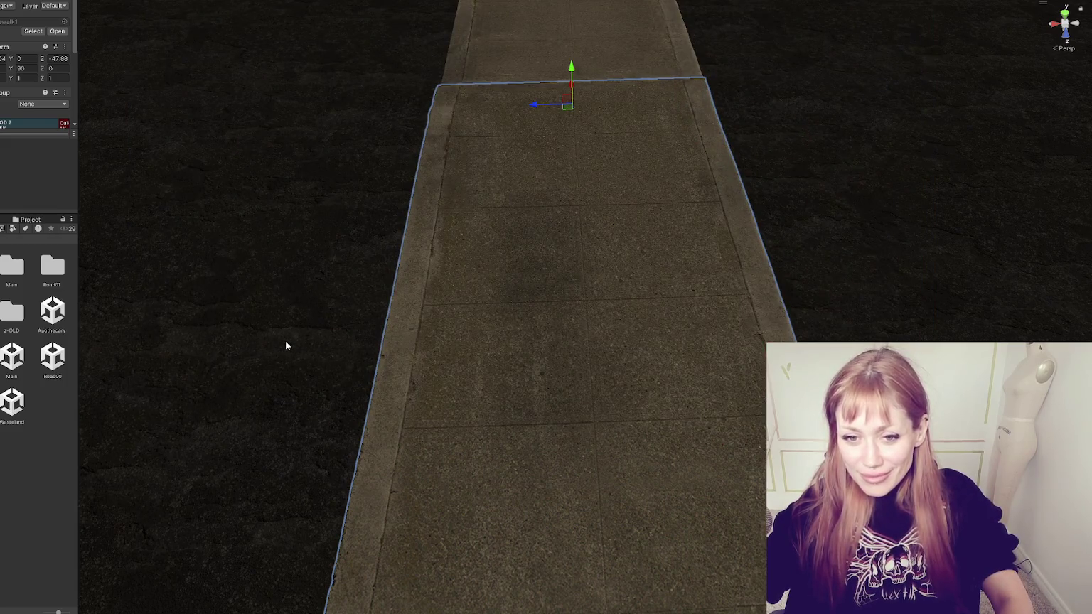
Select Sidewalk1 and Sidewalk2, framing Sidewalk2 from a low angle
left_click(50, 510)
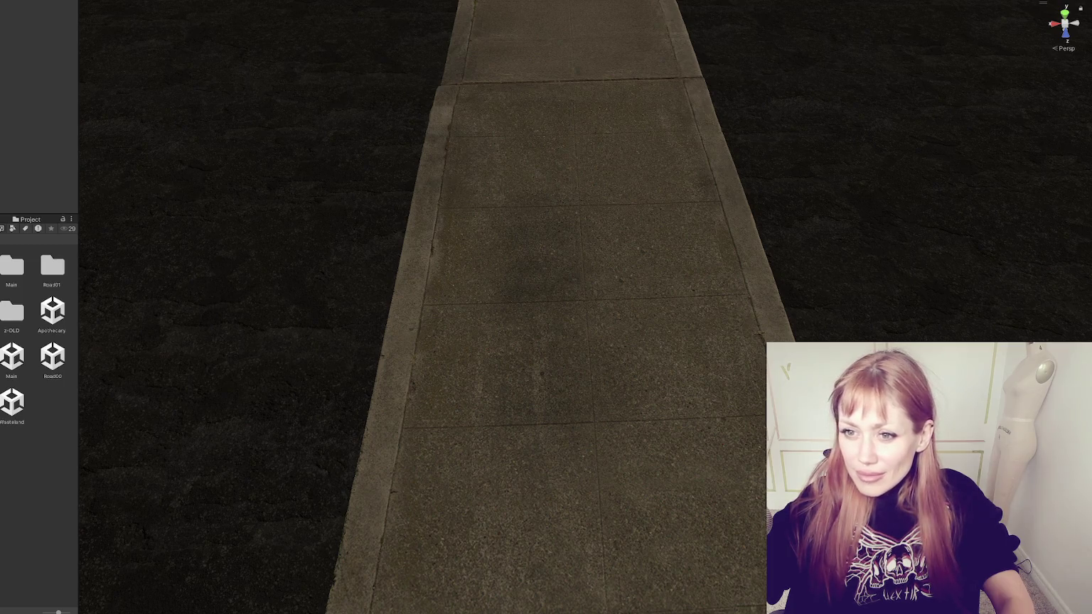
key("ctrl+z")
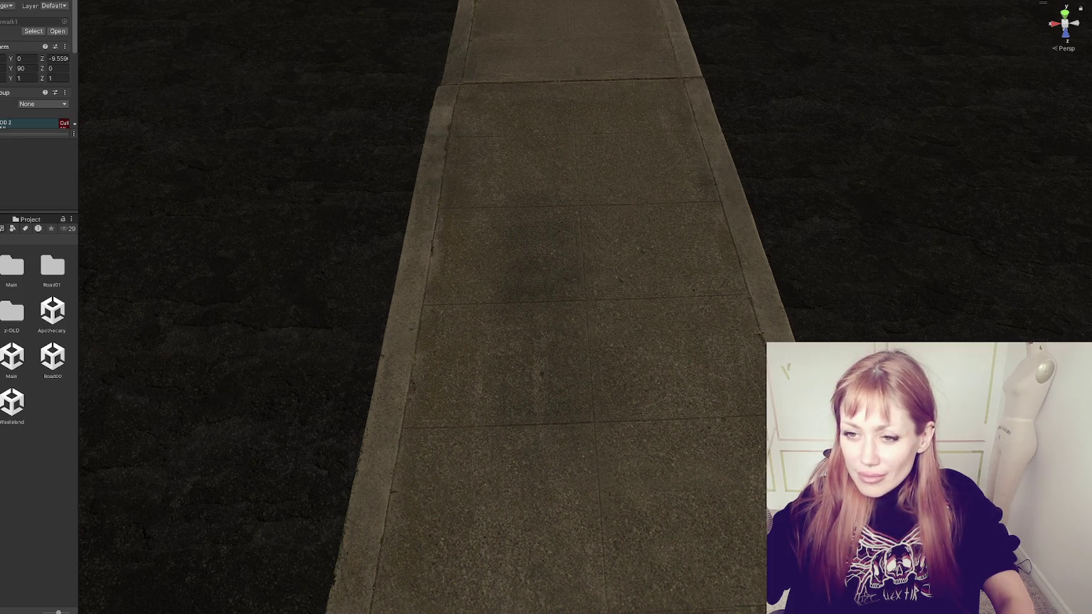
left_click(528, 222)
key("f")
mouse_move(527, 246)
left_mouse_down()
mouse_move(597, 253)
mouse_move(634, 375)
mouse_move(580, 389)
left_mouse_up()
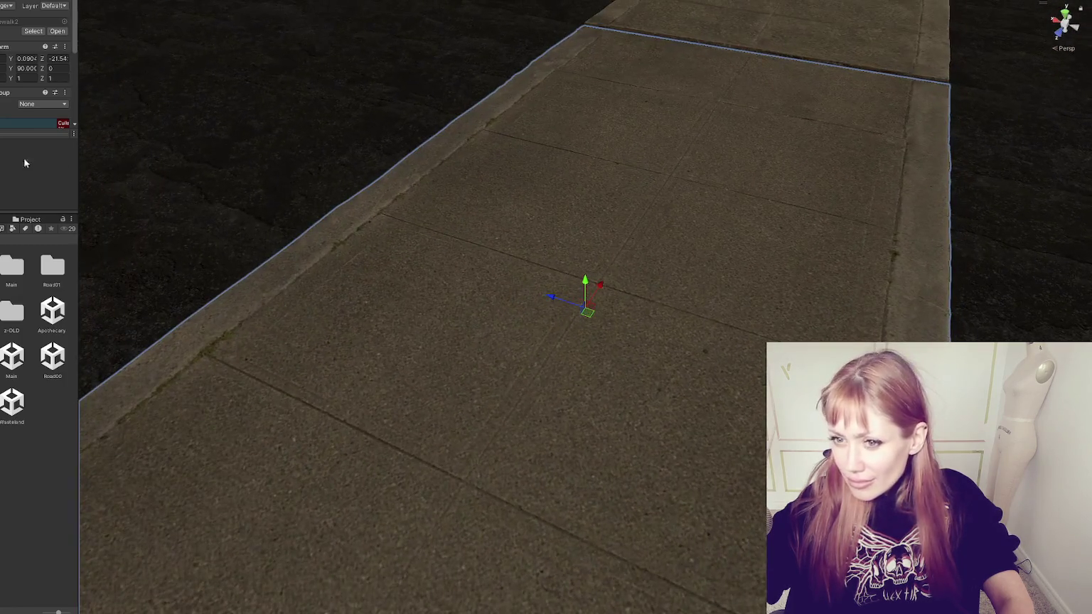
Inspect the sidewalk's inner mesh, then pull back to view the whole rubble lot
left_click(569, 355)
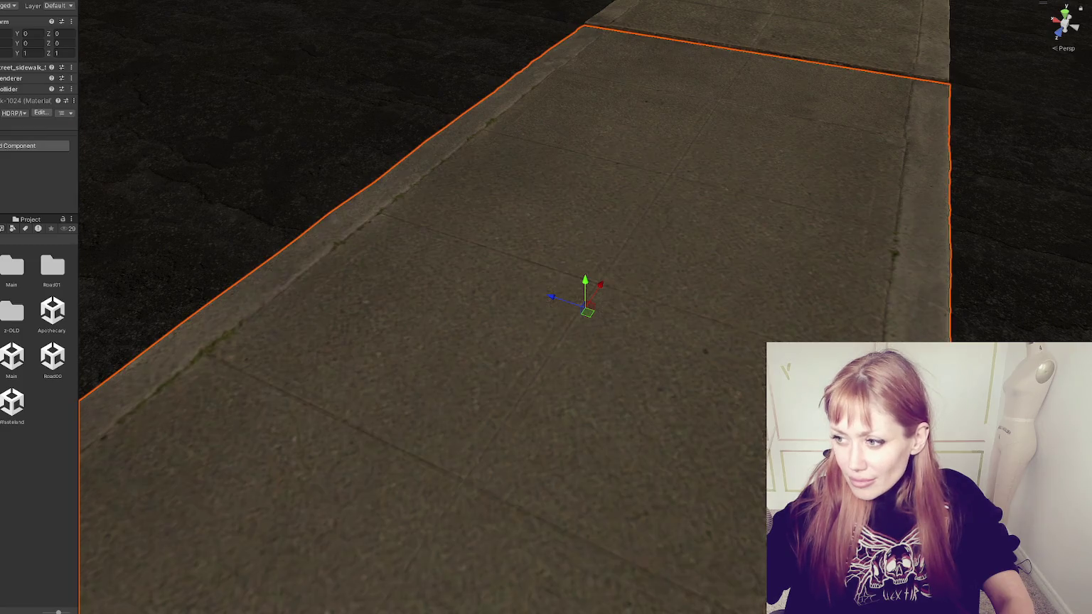
key("ctrl+z")
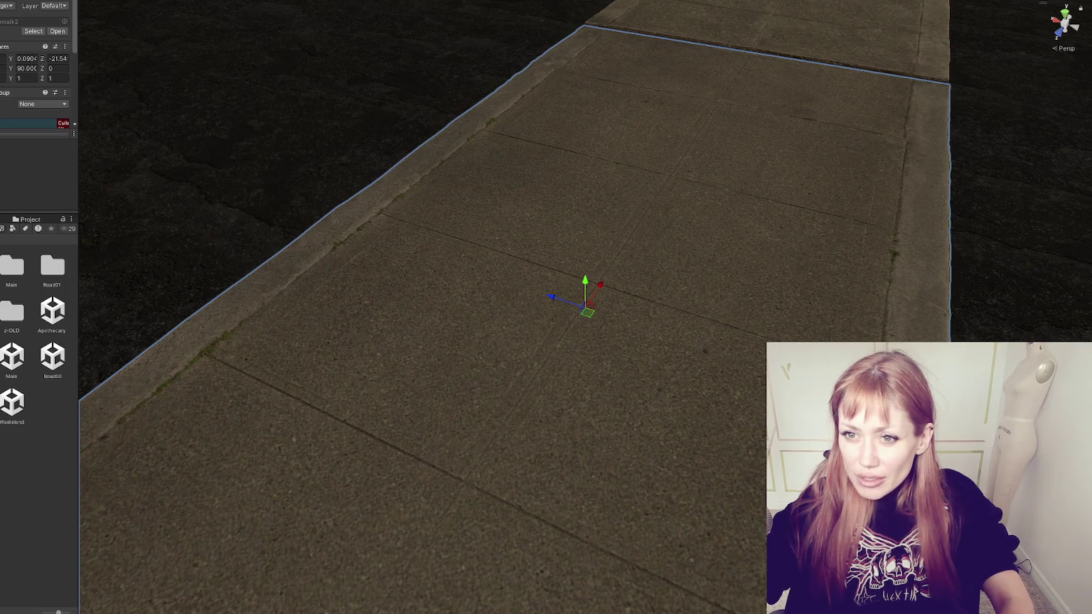
key("ctrl+z")
mouse_move(427, 213)
left_mouse_down()
mouse_move(181, 173)
mouse_move(690, 102)
mouse_move(583, 164)
mouse_move(575, 154)
mouse_move(777, 184)
mouse_move(360, 211)
mouse_move(659, 273)
mouse_move(700, 166)
left_mouse_up()
scroll(647, 305, "up", 3)
scroll(647, 306, "up", 2)
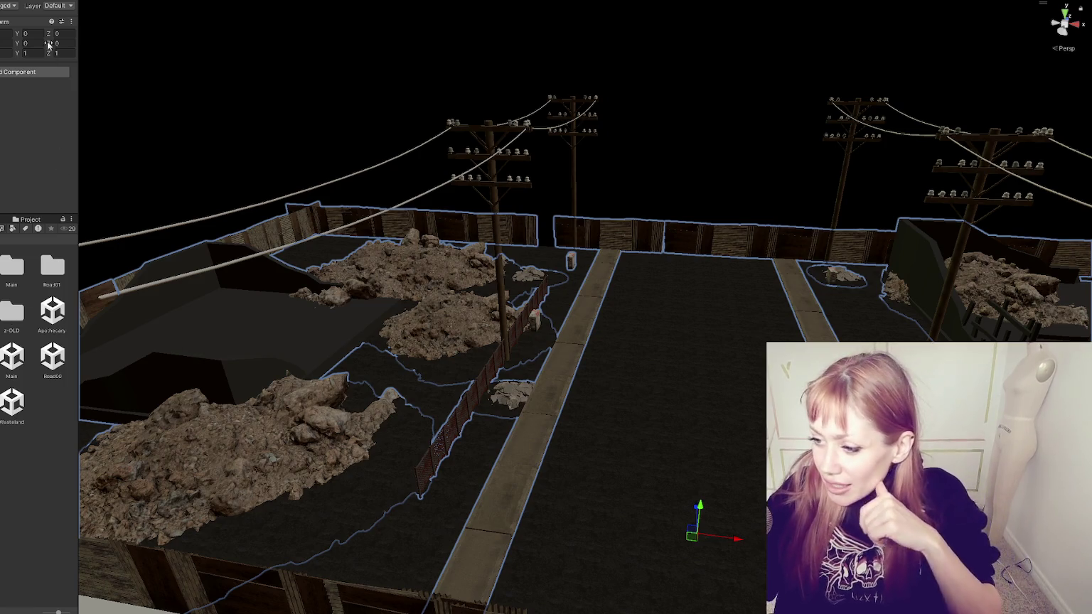
scroll(631, 229, "down", 3)
mouse_move(632, 229)
left_mouse_down()
mouse_move(609, 237)
mouse_move(803, 235)
mouse_move(640, 213)
mouse_move(619, 256)
mouse_move(619, 308)
mouse_move(718, 279)
left_mouse_up()
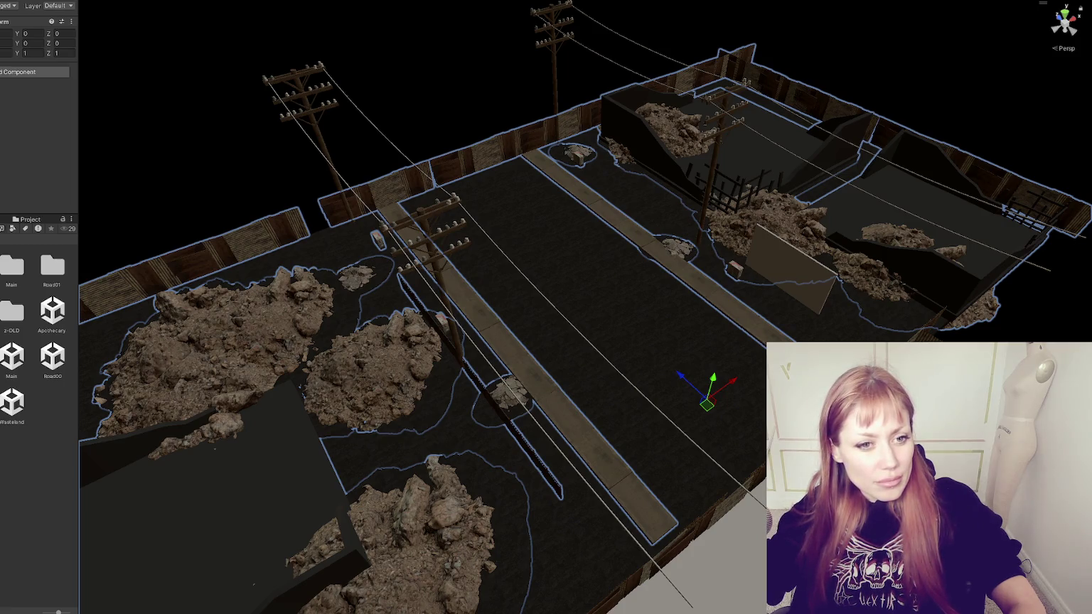
Orbit and zoom the Scene view down to a low, straight-on street-level view
mouse_move(704, 455)
left_mouse_down()
mouse_move(743, 349)
mouse_move(513, 300)
left_mouse_up()
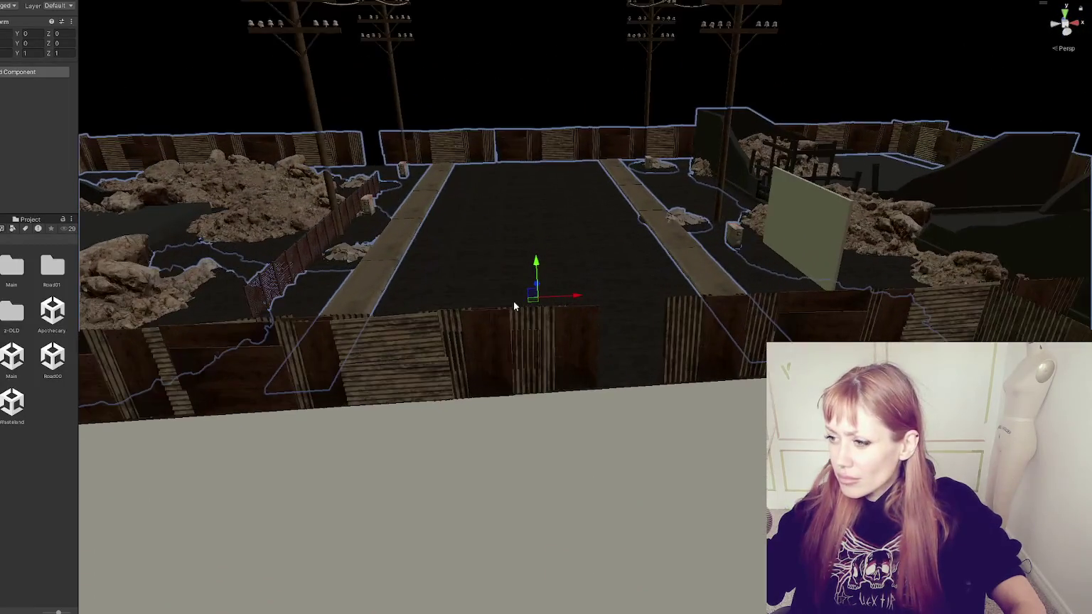
scroll(514, 300, "up", 3)
scroll(514, 293, "down", 3)
mouse_move(524, 353)
left_mouse_down()
mouse_move(519, 300)
mouse_move(532, 325)
mouse_move(533, 297)
left_mouse_up()
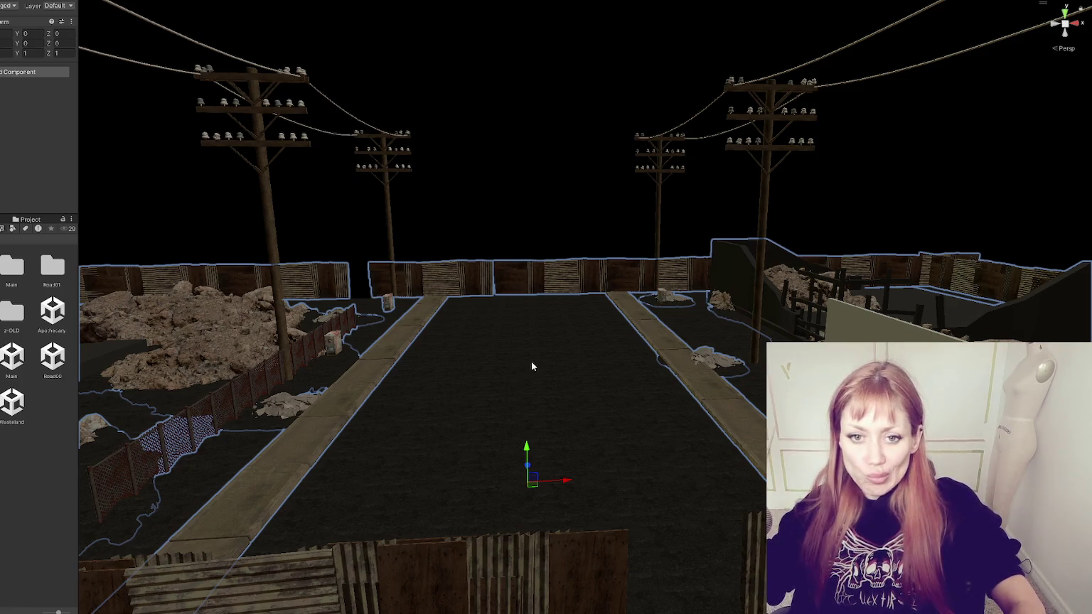
Select the WastelandChunk1 root object and reposition the view to look down on the road
left_click(743, 415)
left_click_drag(743, 414, 601, 390)
left_click_drag(503, 366, 558, 373)
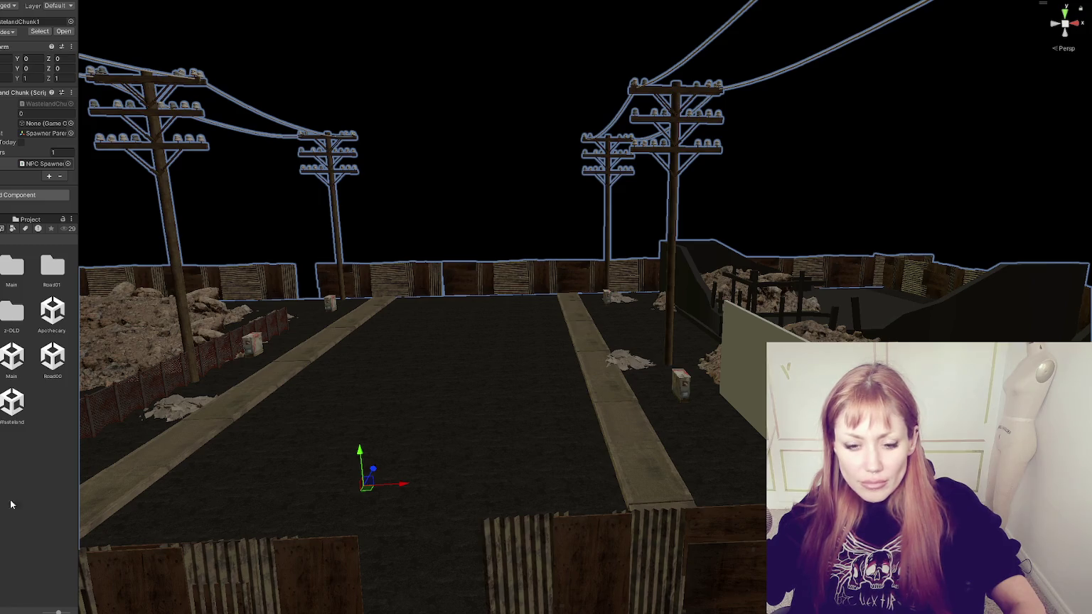
left_click_drag(512, 306, 558, 277)
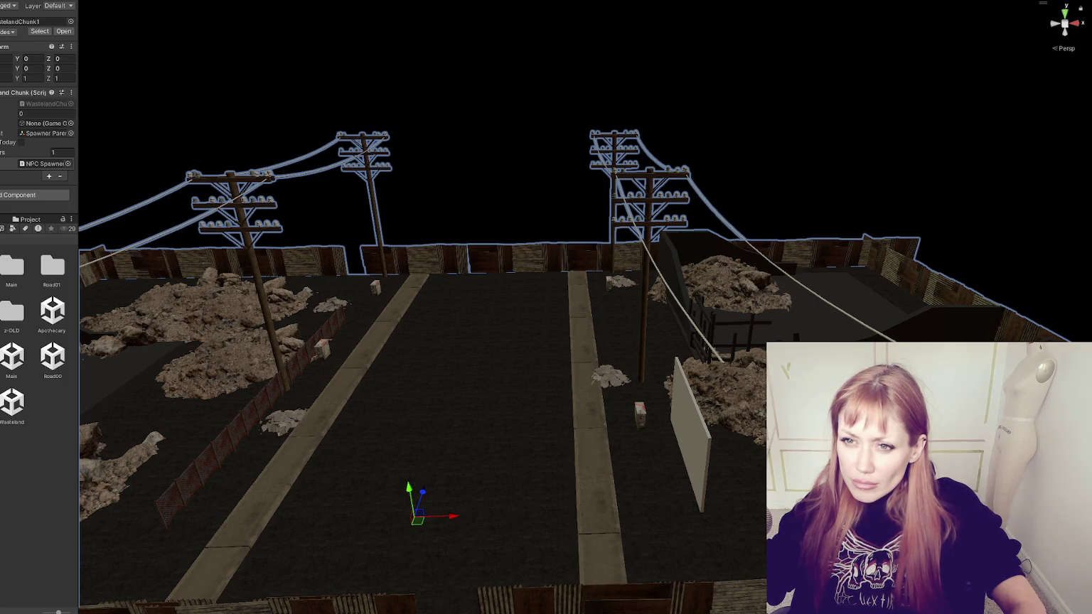
Hide the left and right power-pole groups and the standing wall panel with H
left_click(370, 214)
left_click(644, 235, "ctrl")
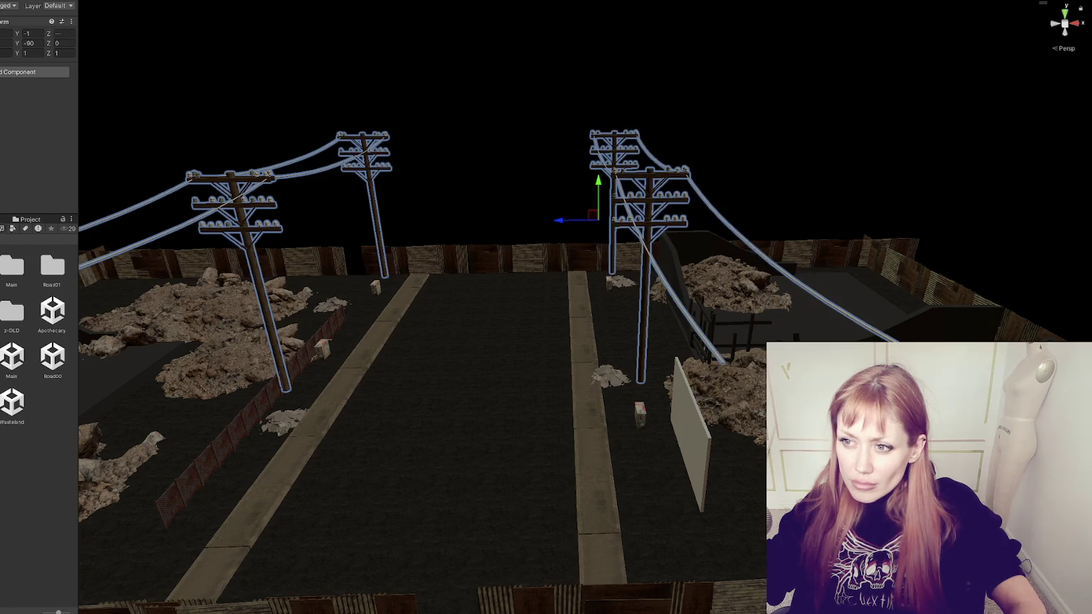
key("h")
left_click(690, 455)
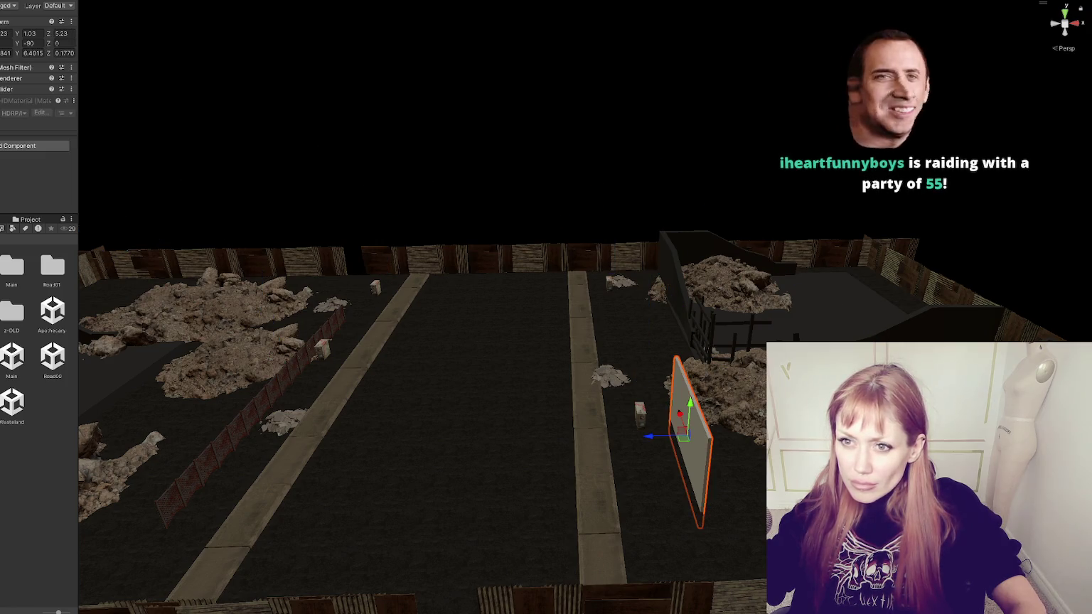
key("h")
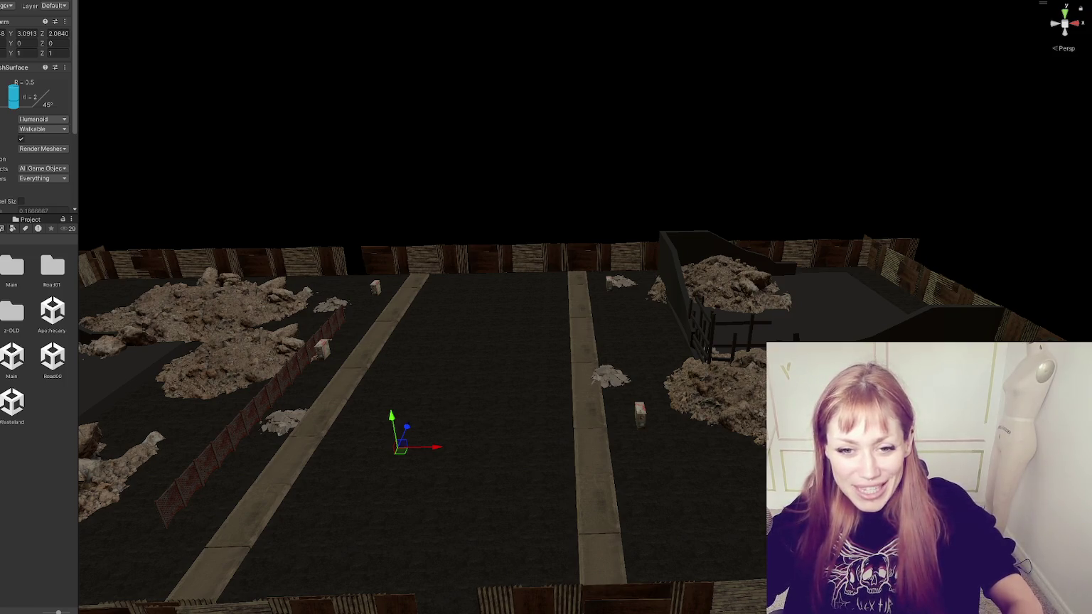
mouse_move(519, 306)
left_mouse_down()
mouse_move(534, 200)
mouse_move(573, 189)
mouse_move(582, 197)
mouse_move(540, 200)
mouse_move(607, 234)
mouse_move(581, 182)
mouse_move(605, 180)
mouse_move(527, 188)
left_mouse_up()
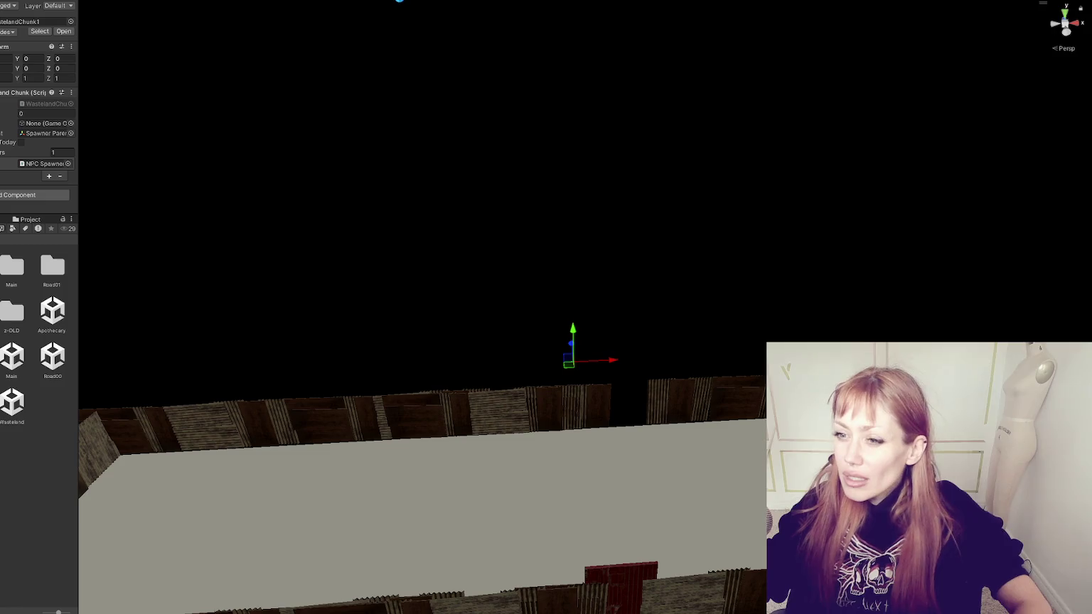
Enter Play mode to bring up the STRAIN menu with Dev Mode, Begin, Continue and Load
left_click(400, 1)
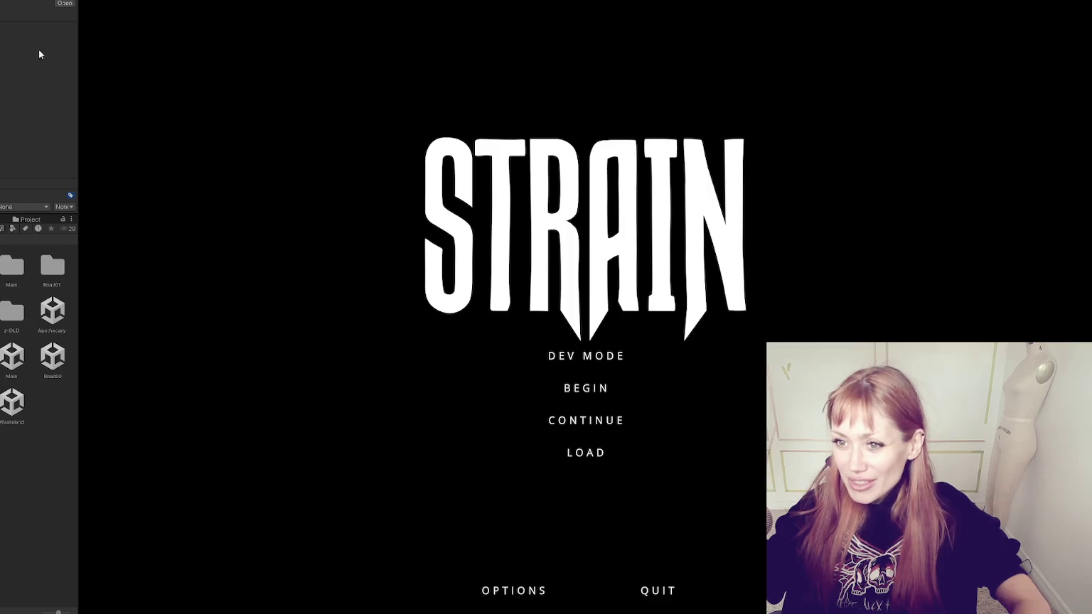
Collapse the left panel to widen the game view and start the game from the STRAIN menu
left_click_drag(79, 66, 16, 67)
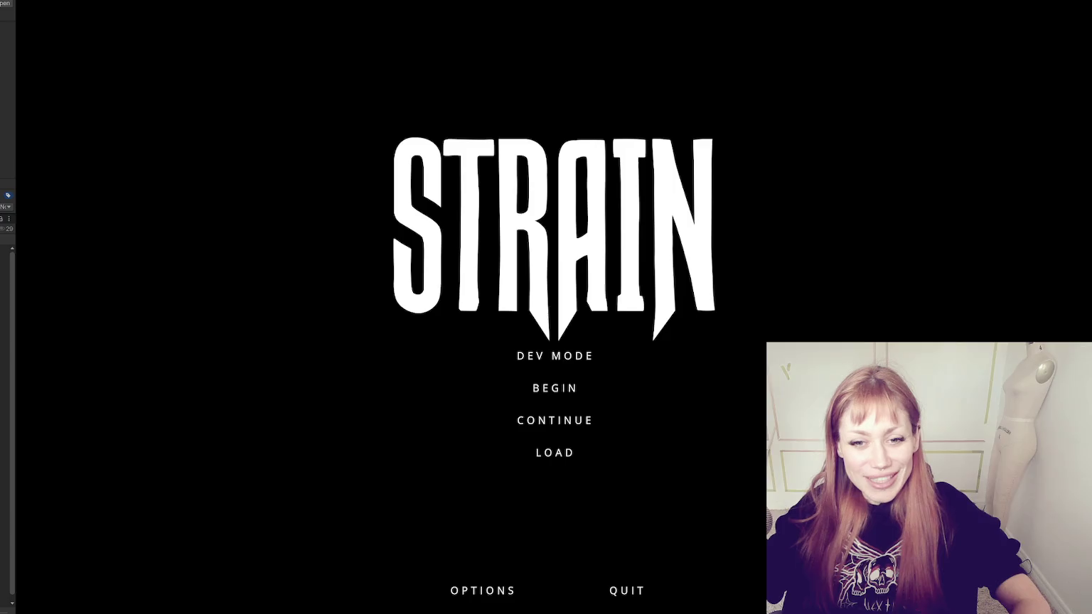
left_click(562, 383)
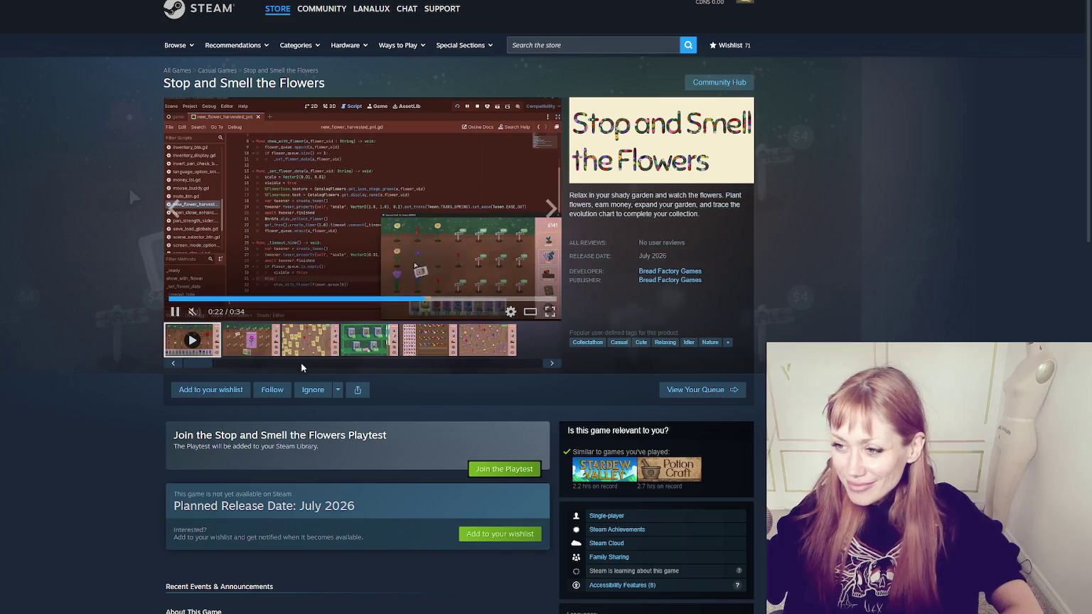
Pause the trailer and page full-screen through the screenshots, including the flower map and seed shop
left_click(256, 284)
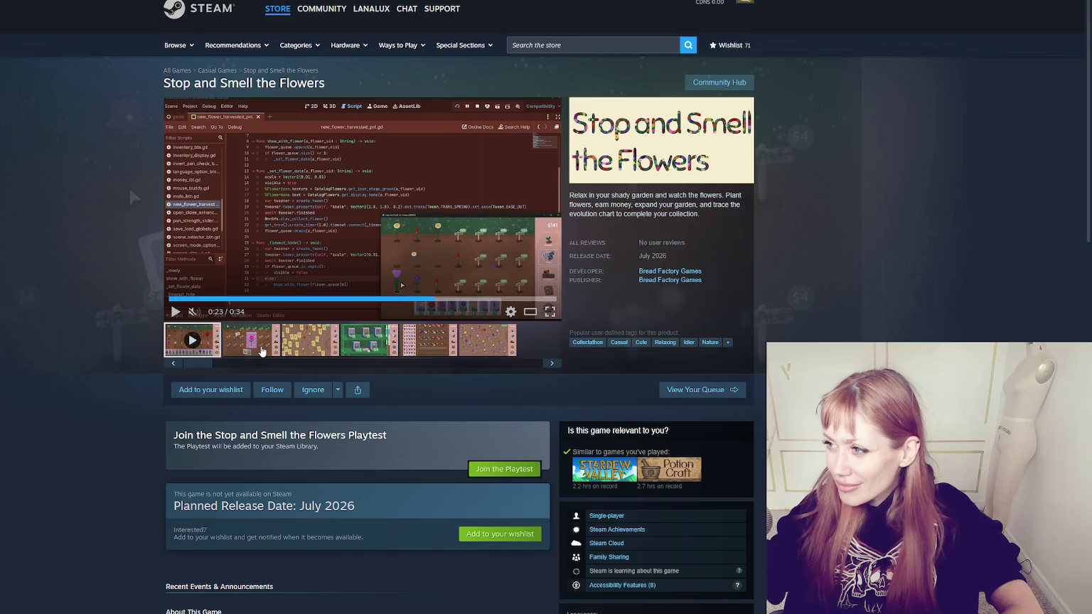
left_click(262, 350)
left_click(388, 208)
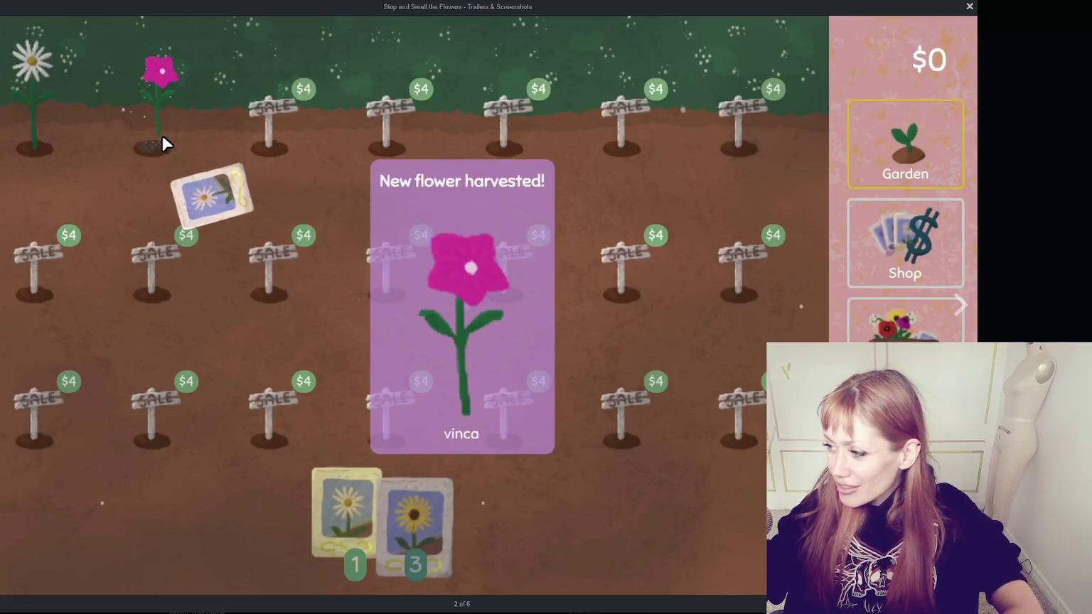
left_click(964, 315)
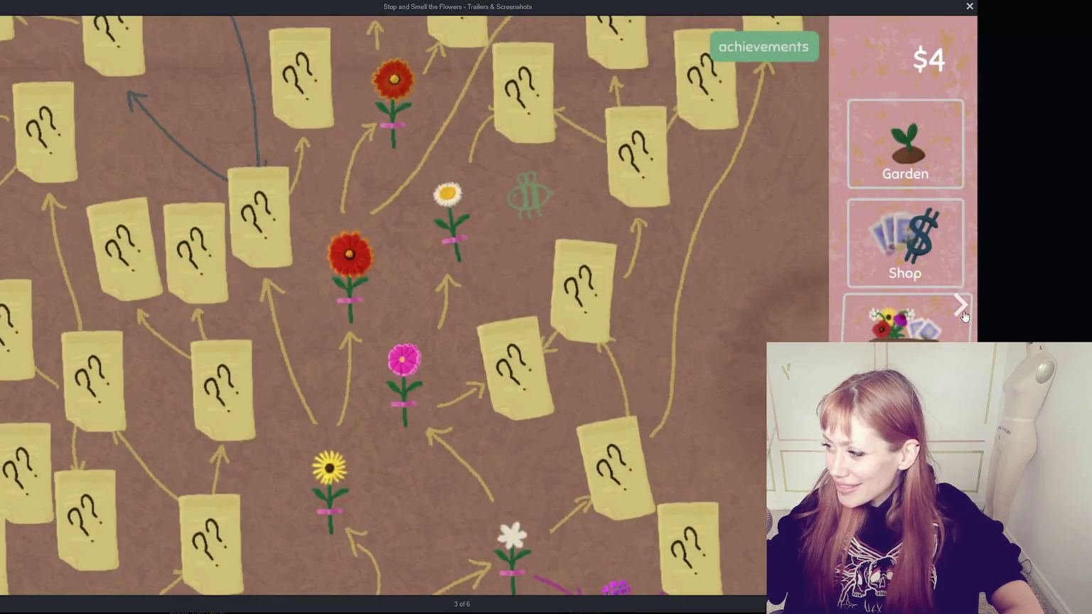
left_click(964, 316)
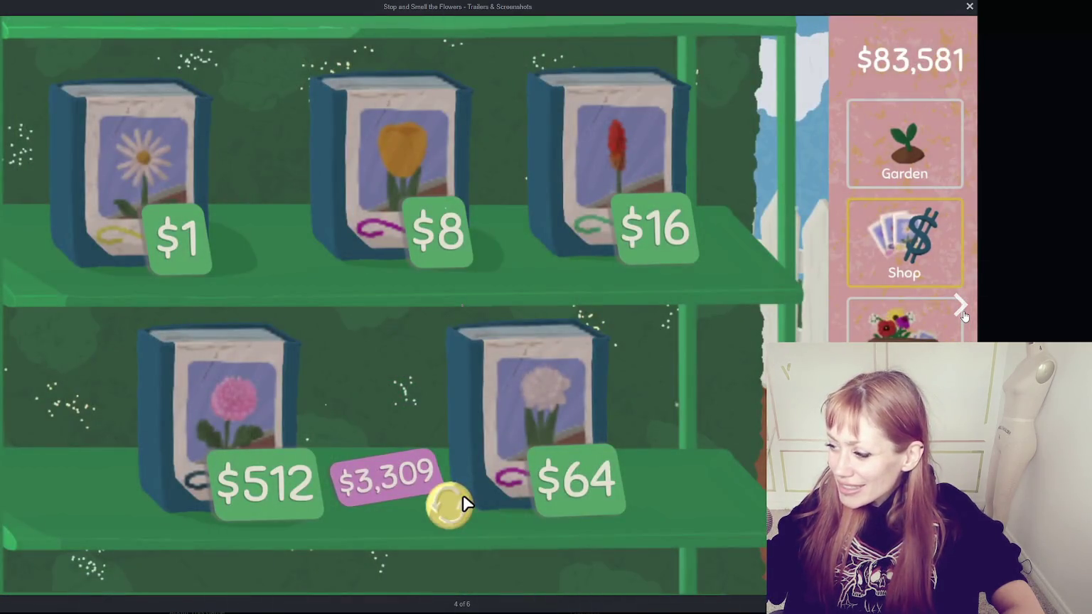
left_click(964, 316)
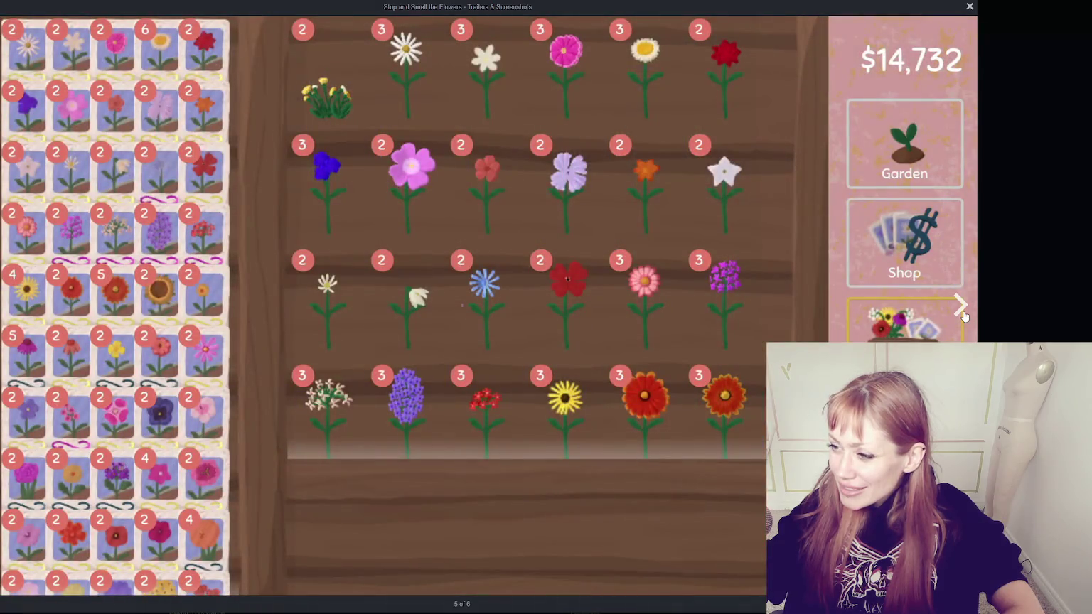
left_click(964, 316)
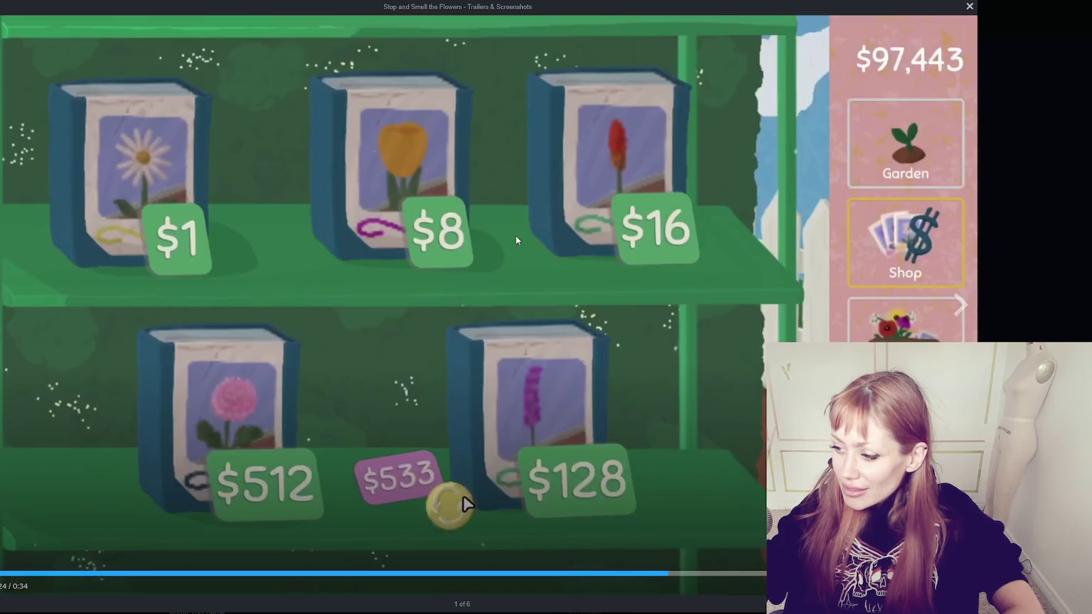
Seek the trailer to about 0:19, then close the full-screen viewer
left_click(26, 574)
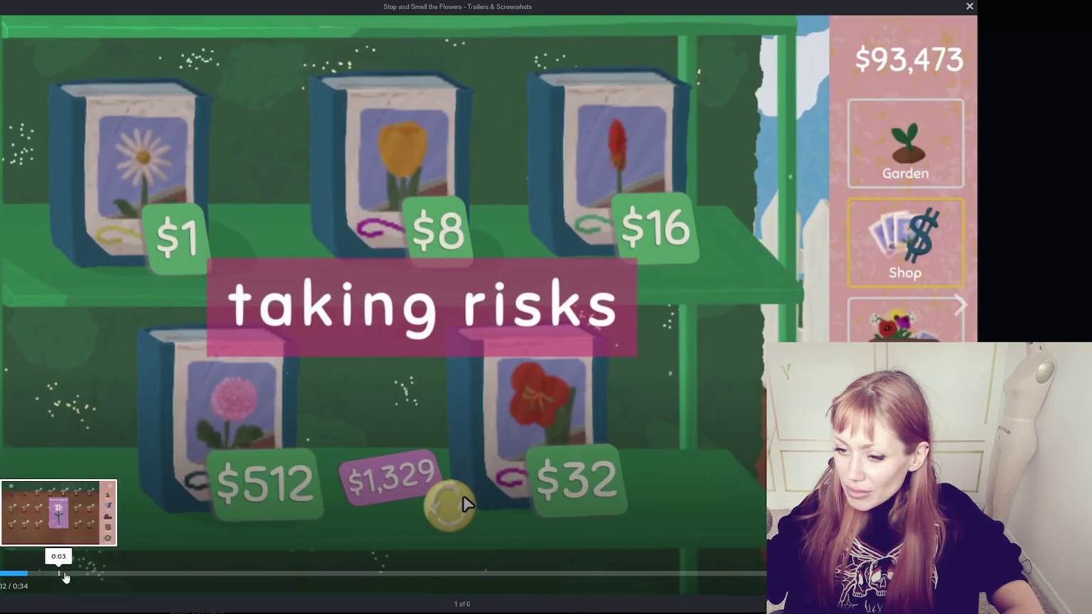
left_click(300, 573)
left_click(542, 573)
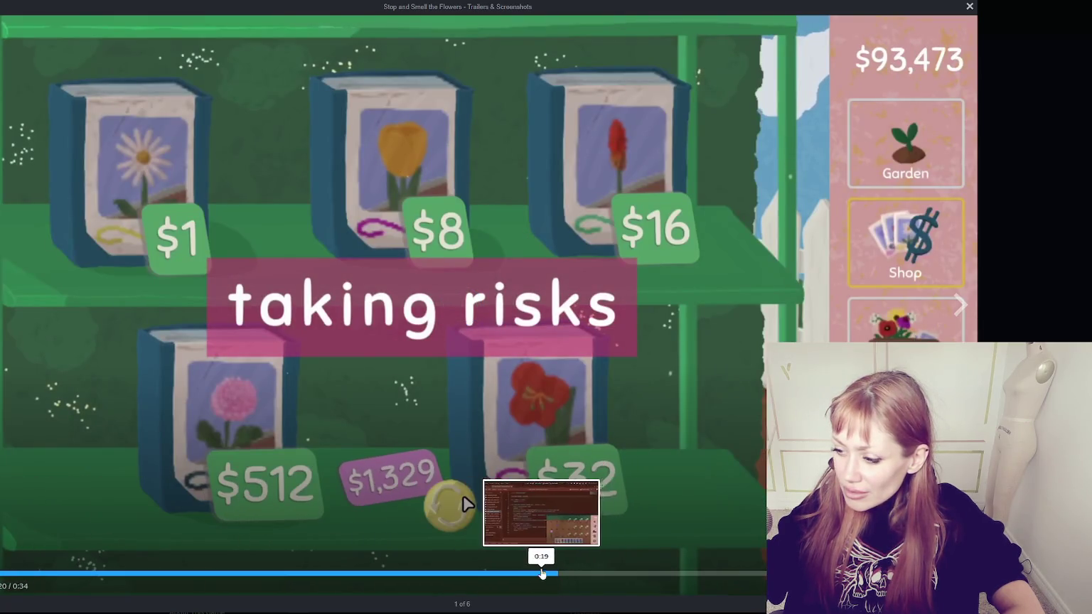
left_click(996, 178)
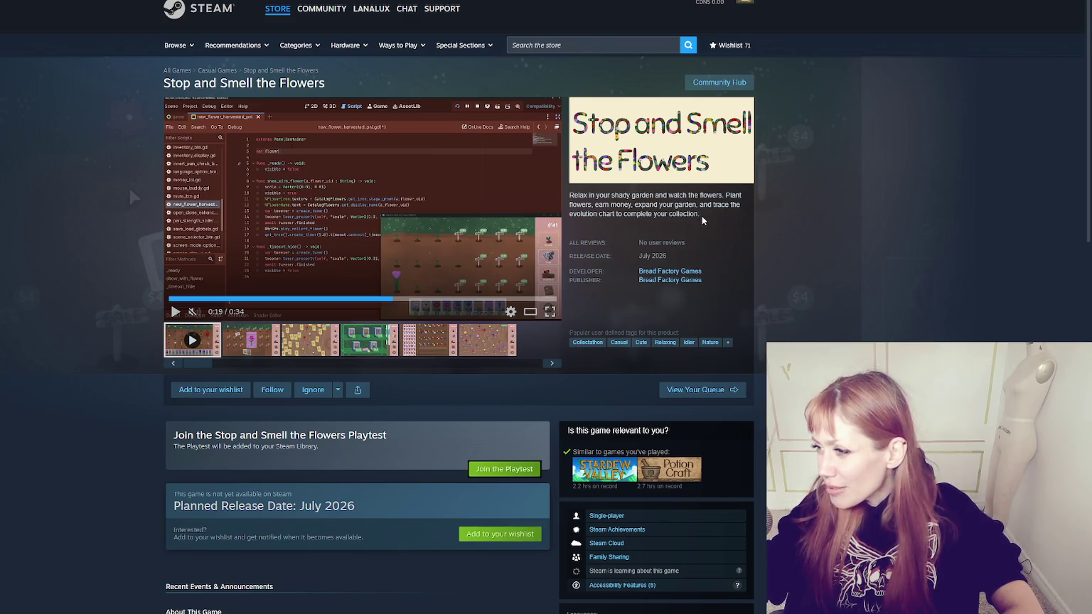
Show the third screenshot and scroll down to read the game's description
left_click(321, 352)
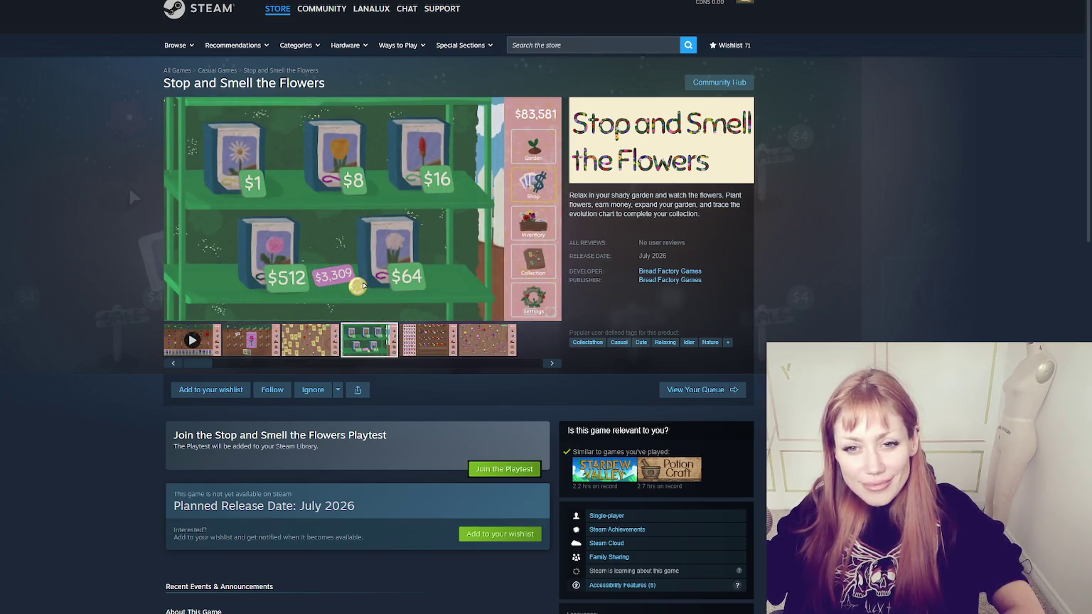
scroll(131, 196, "down", 5)
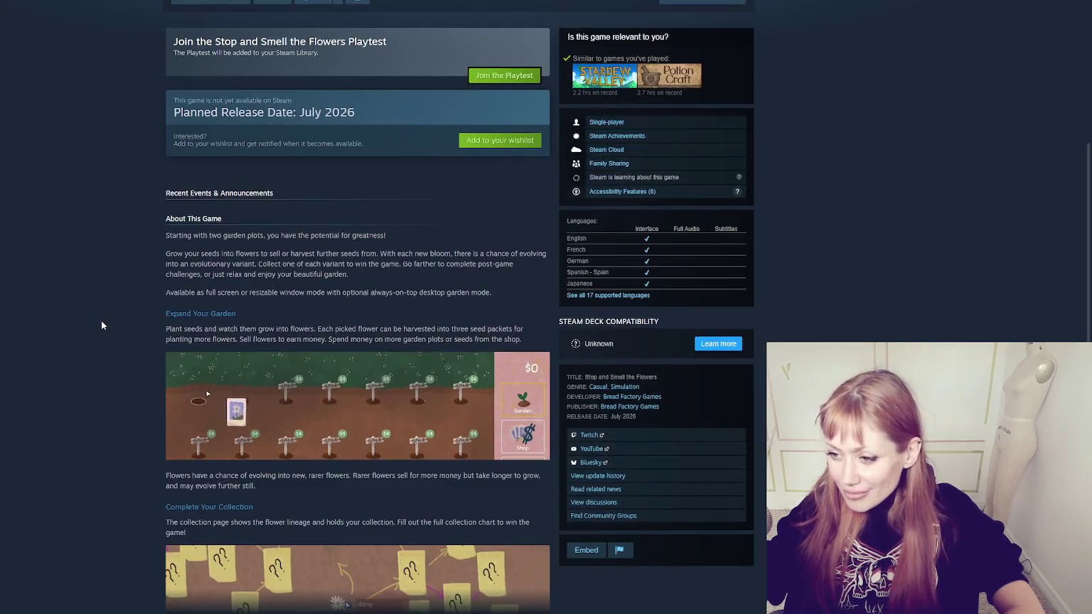
scroll(102, 325, "down", 2)
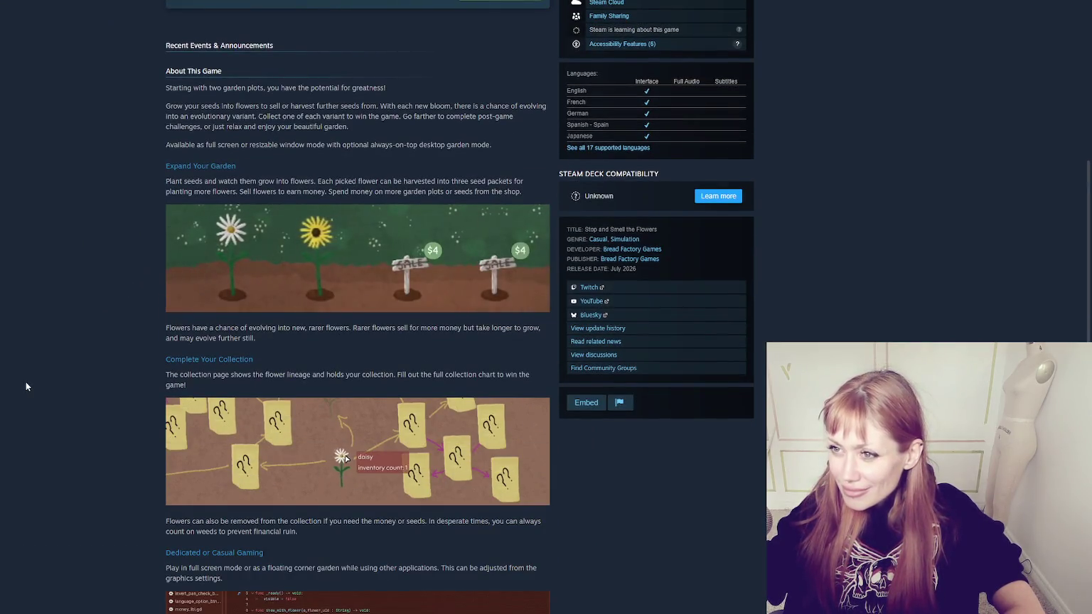
scroll(2, 388, "down", 3)
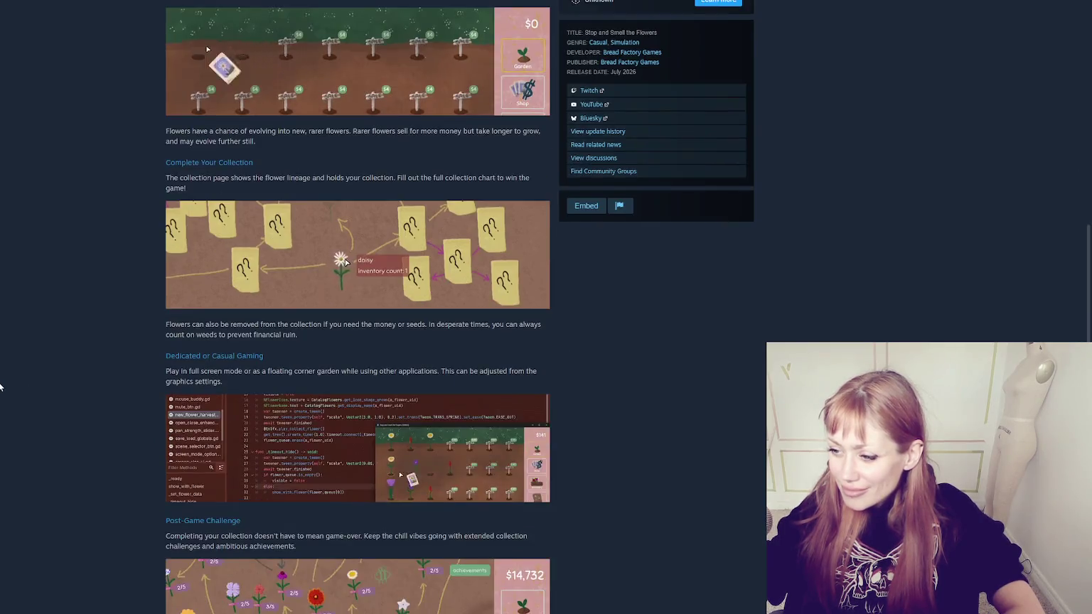
scroll(2, 388, "down", 2)
scroll(2, 388, "down", 1)
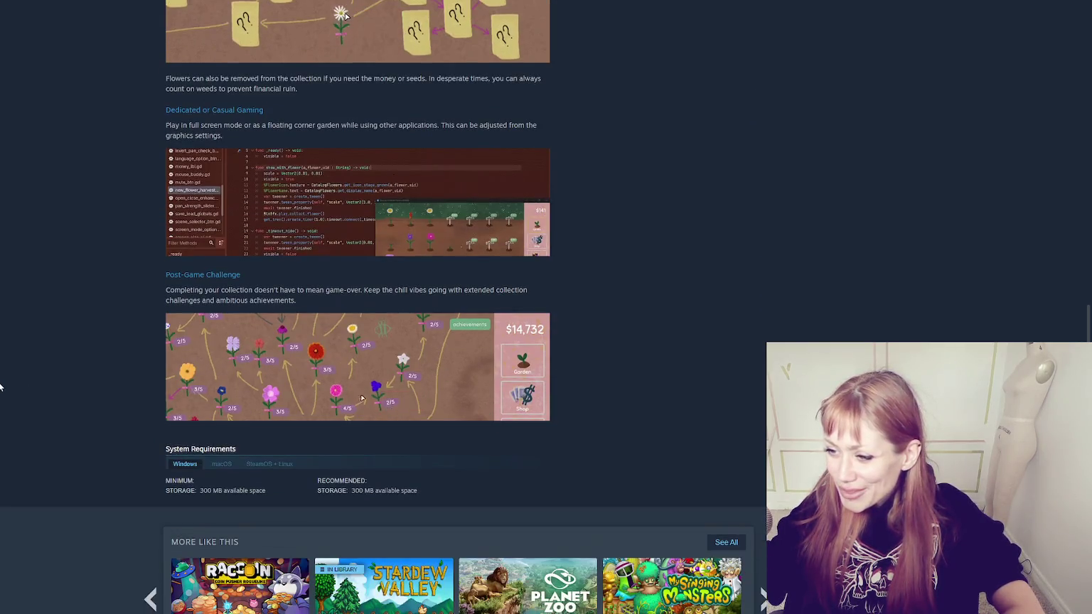
scroll(128, 385, "down", 1)
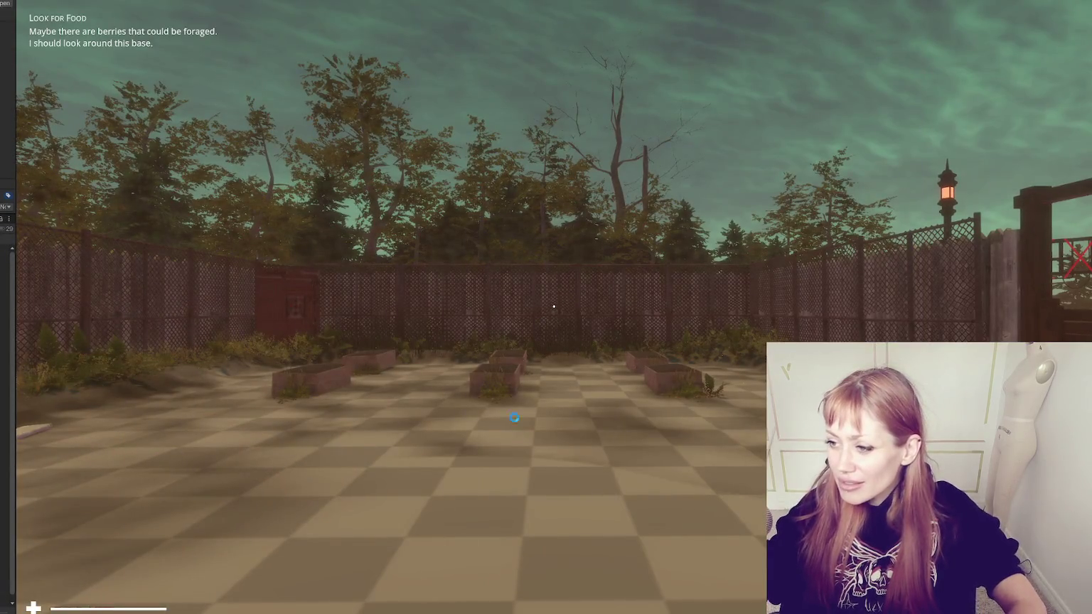
Walk to the berry bush by the fence and harvest the wild berries
key("w")
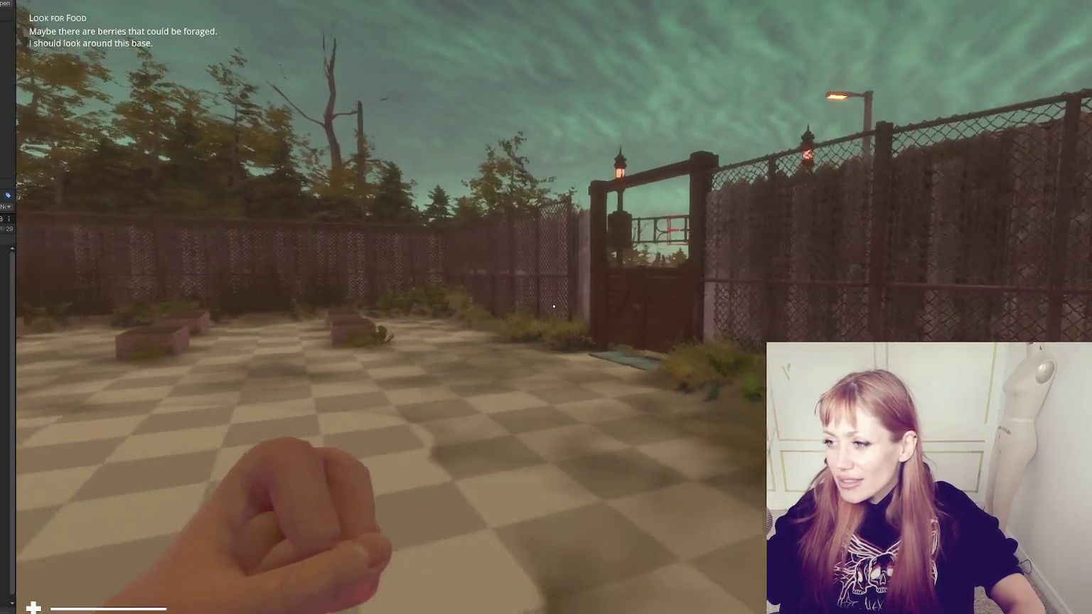
key("w")
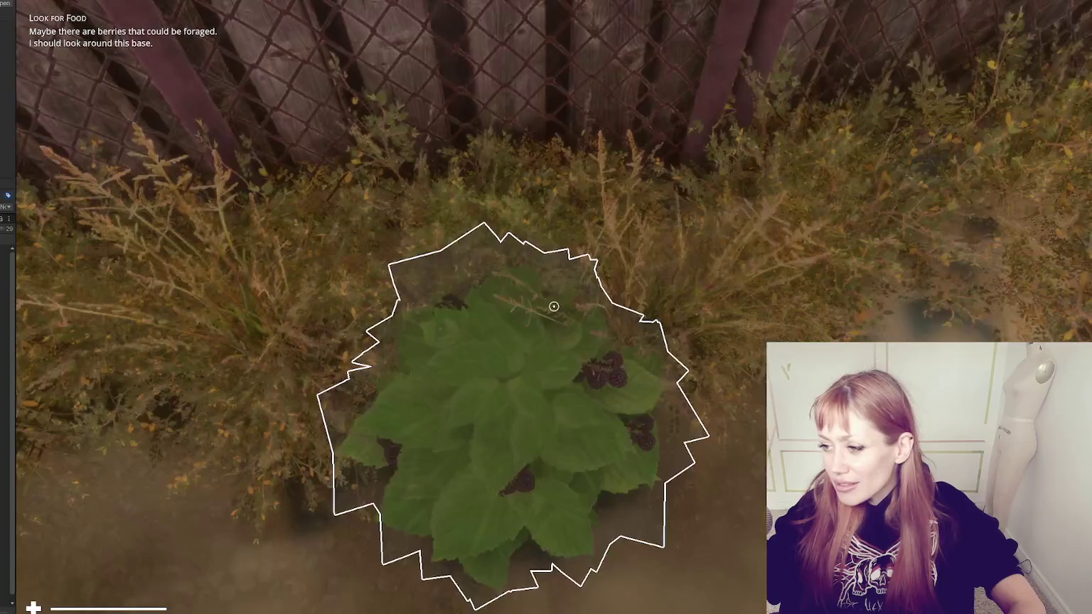
left_click(554, 307)
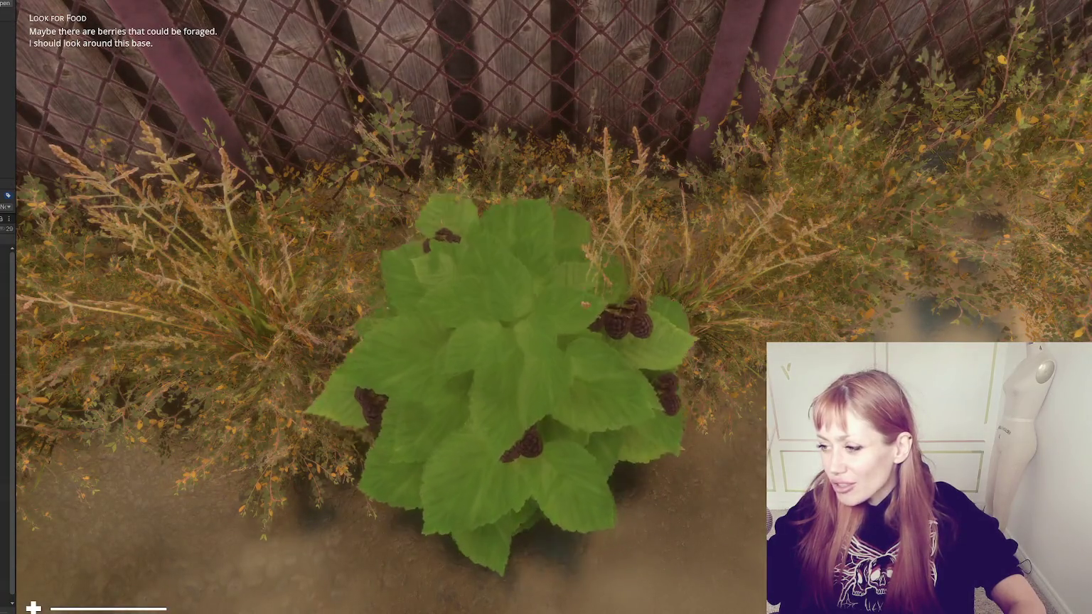
Pick up the newspaper and build a newspaper bed on the floor
key("w")
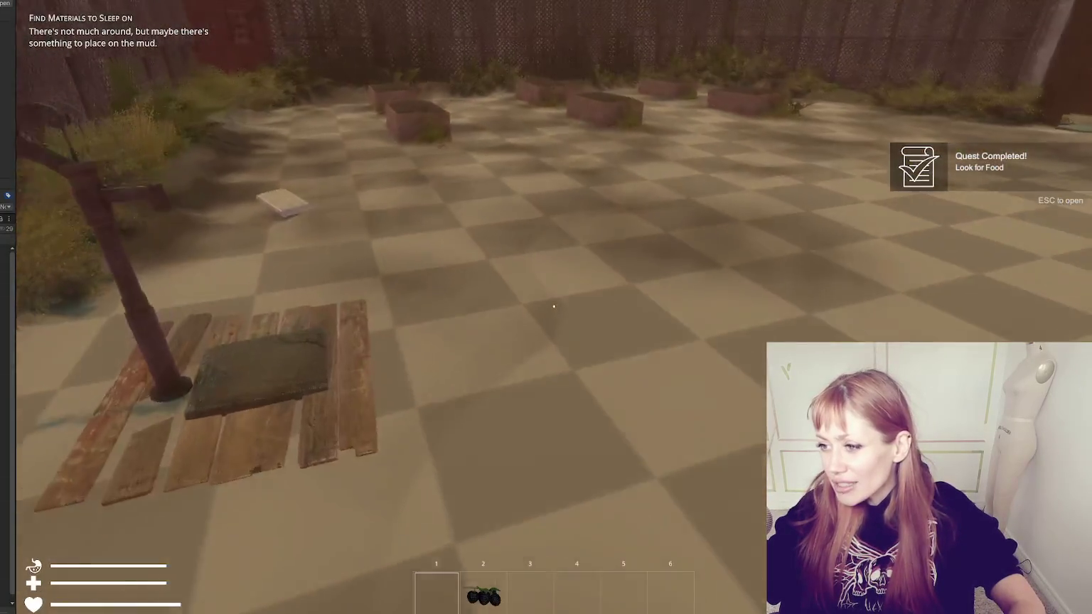
key("w")
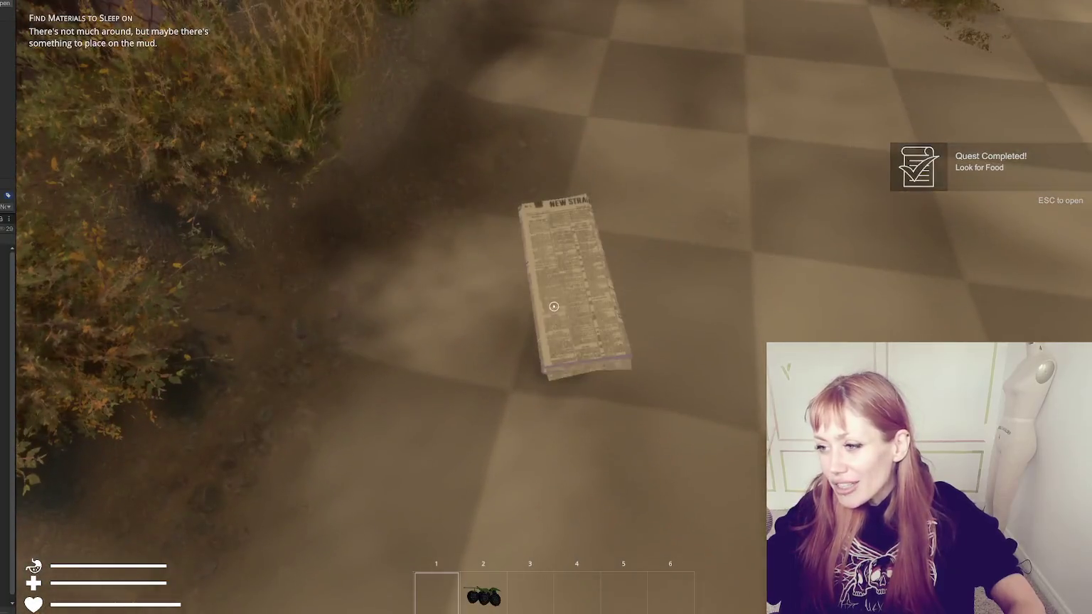
left_click(554, 306)
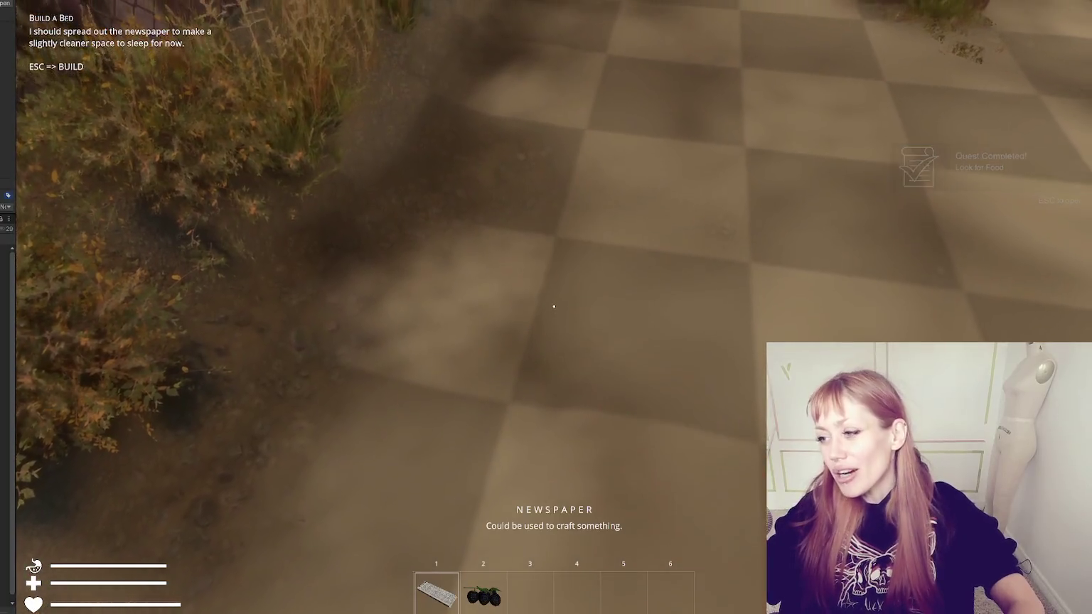
key("Escape")
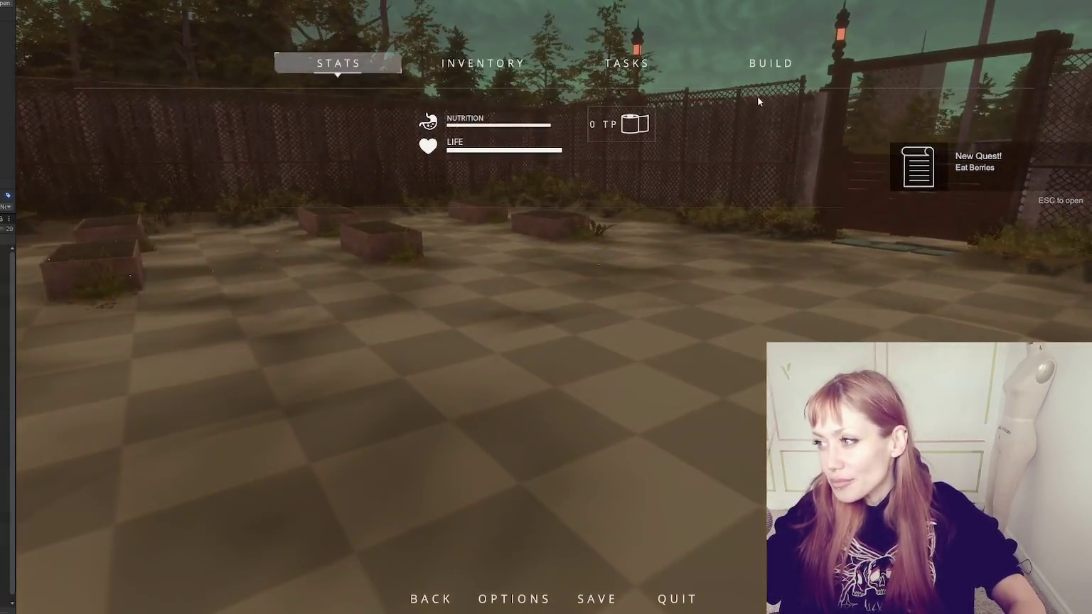
left_click(768, 64)
left_click(286, 151)
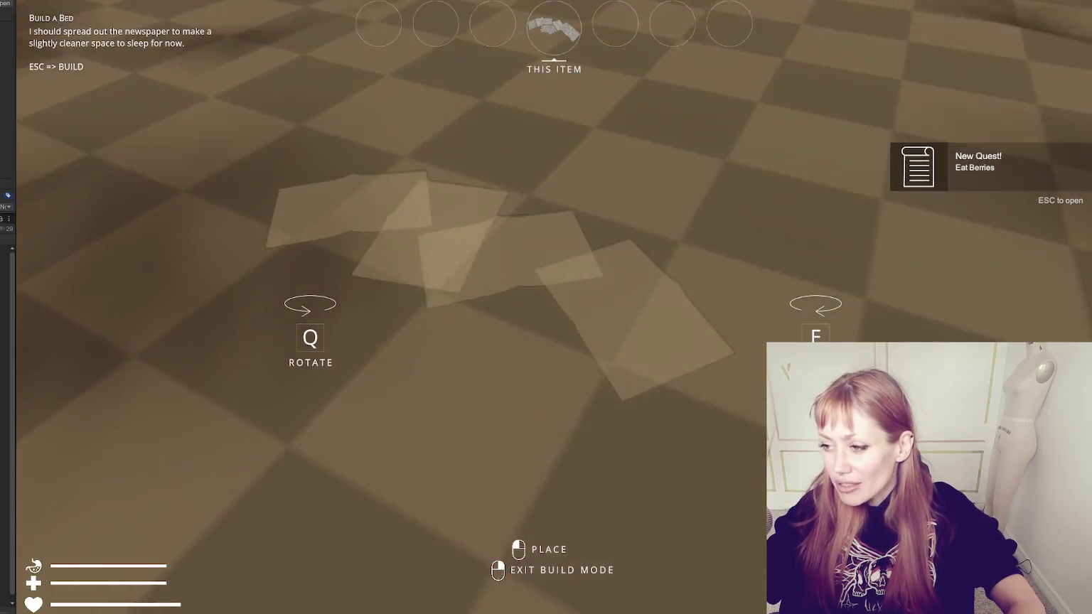
left_click(554, 307)
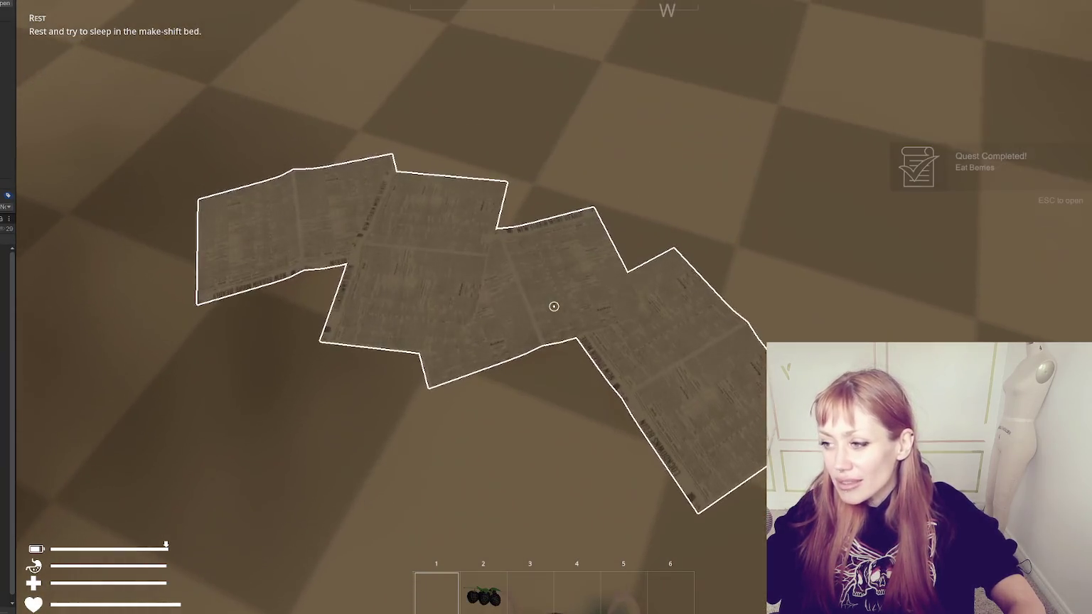
Rest in the newspaper bed, then pick up the booklet from the floor
key("e")
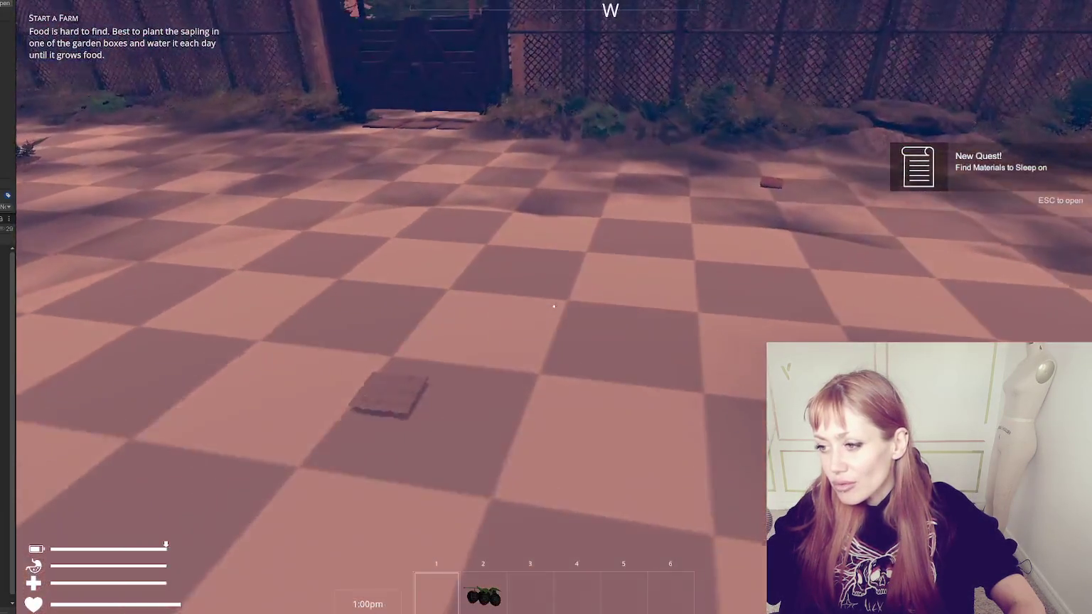
key("e")
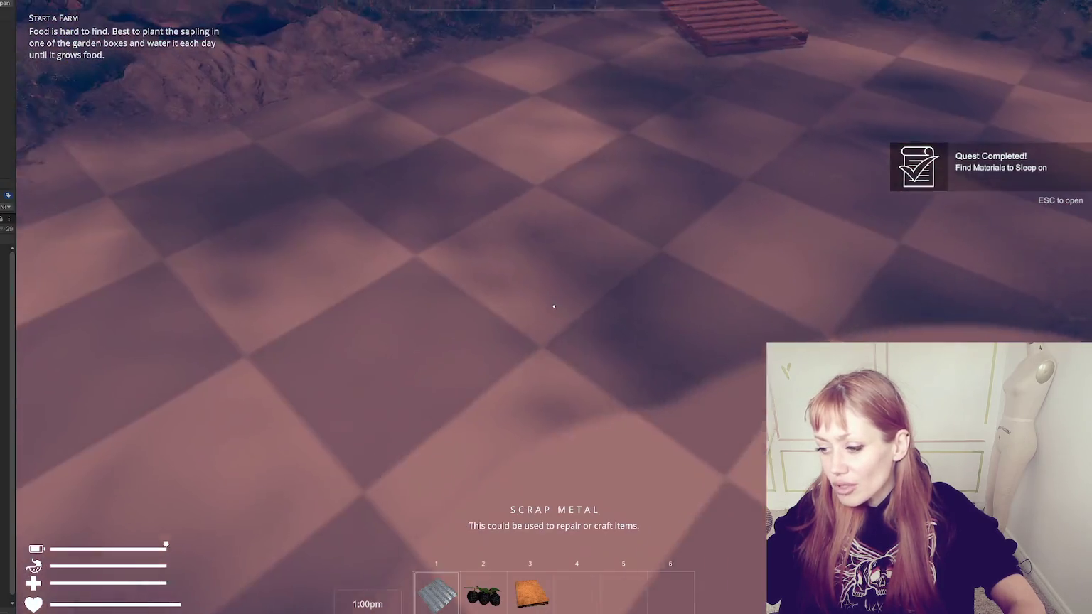
key("3")
key("e")
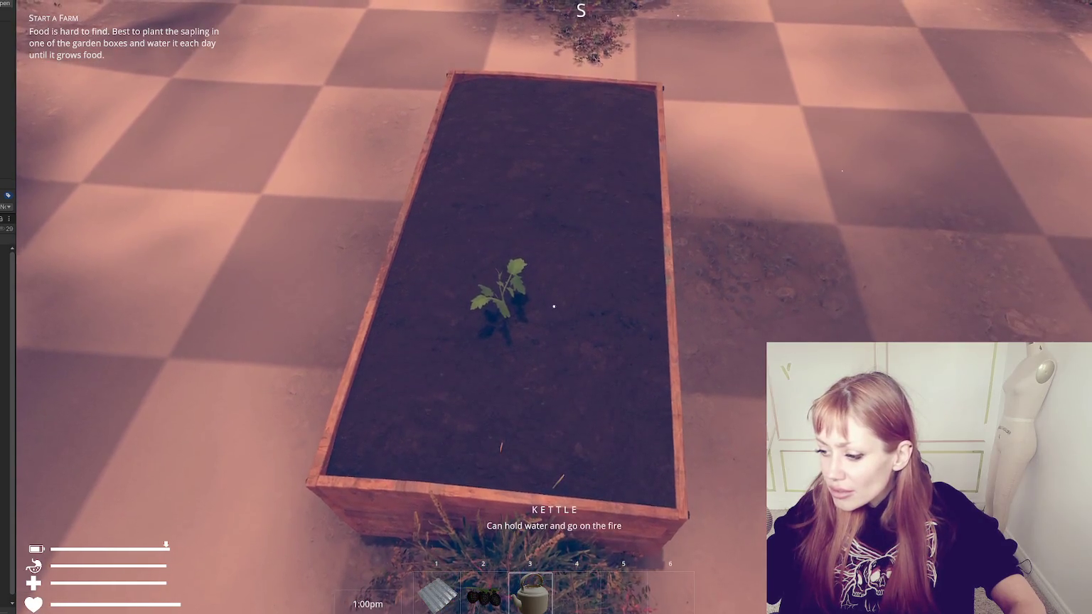
Fill the kettle at the water pump and water the tomato sapling in the garden box
key("w")
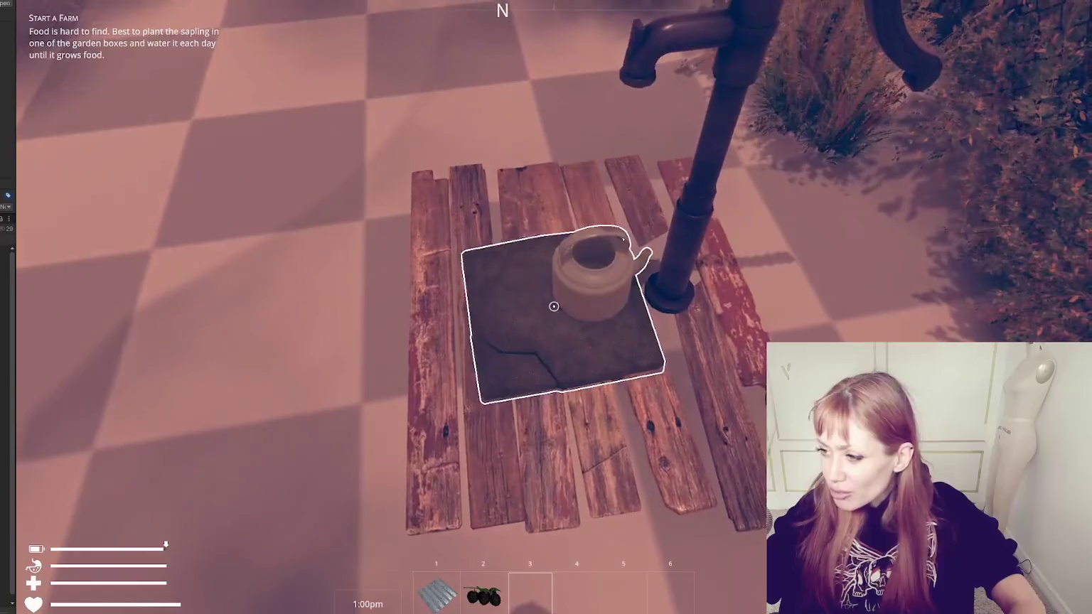
left_click(554, 306)
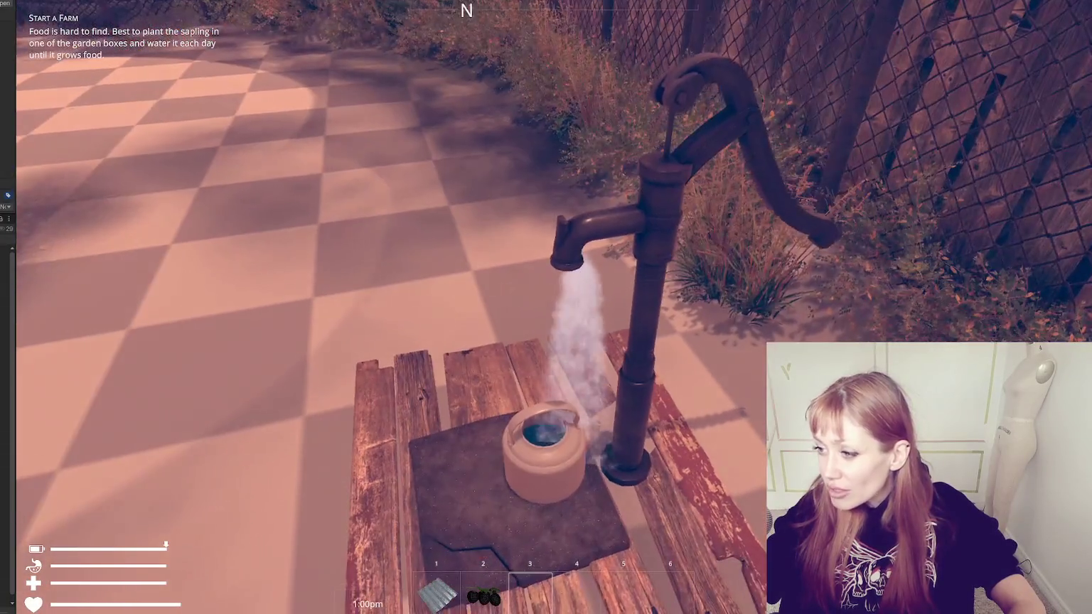
key("e")
key("s")
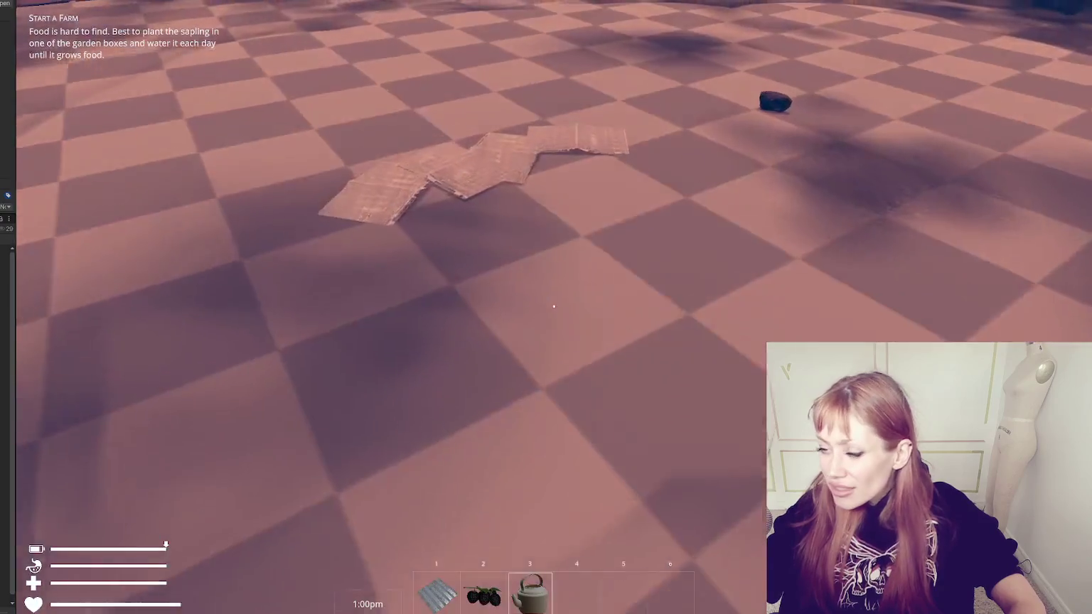
key("w")
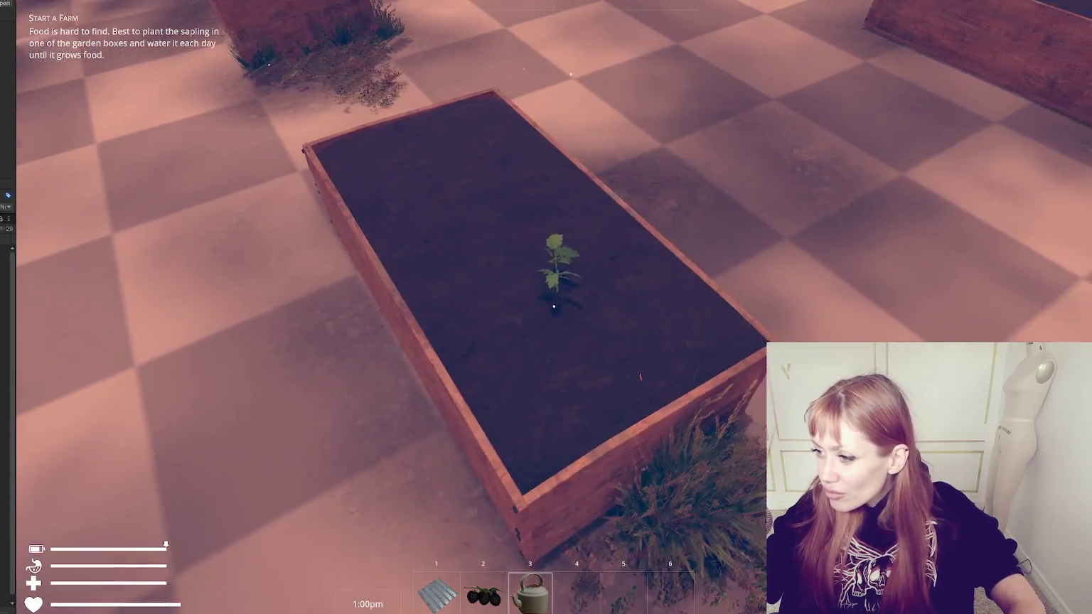
left_click(627, 403)
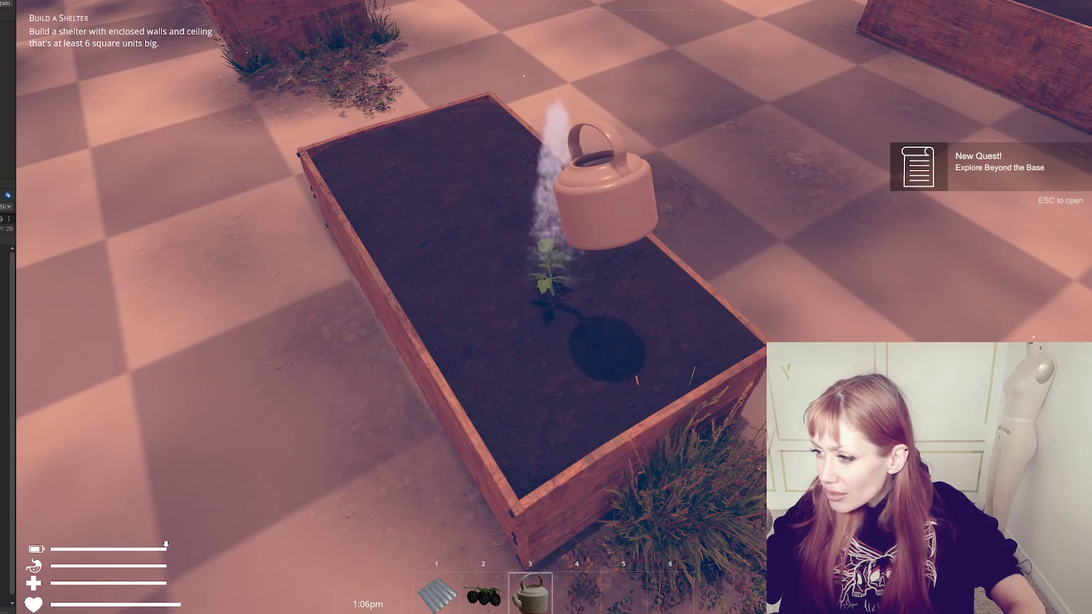
key("e")
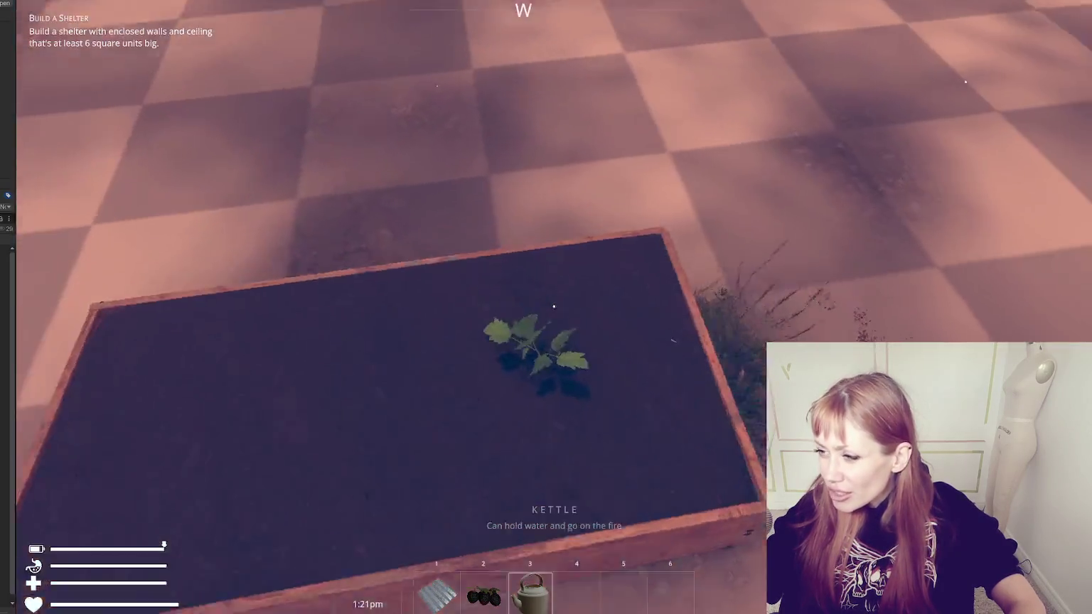
Walk to the scattered newspapers and bring up the pause menu's building section
key("w")
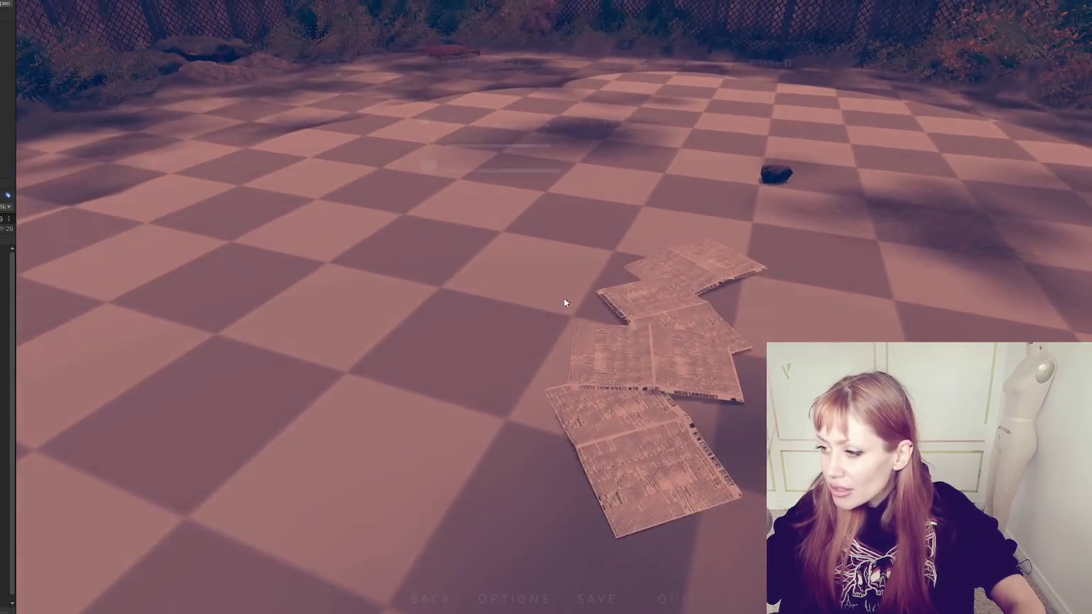
key("Escape")
left_click(772, 58)
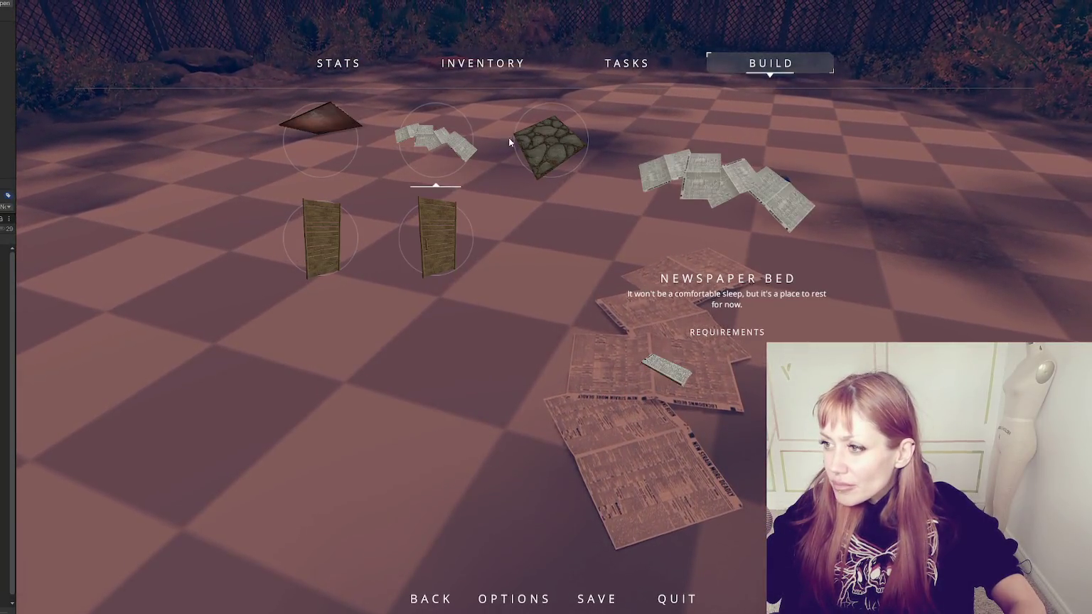
Choose Stone Floor, gather the plank, log and rock, and place the first floor tile
left_click(550, 141)
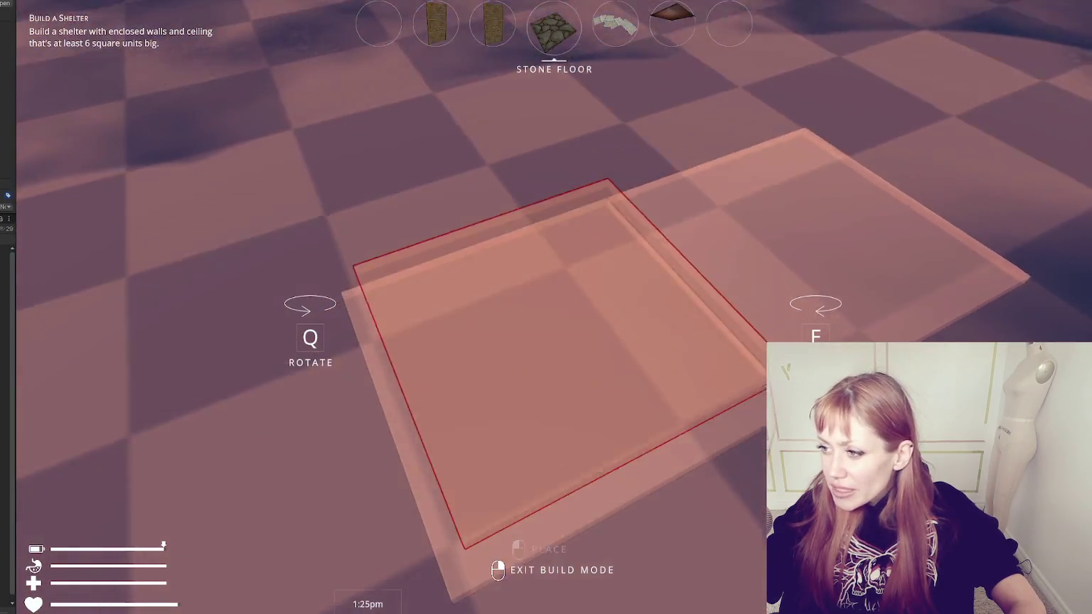
right_click(554, 306)
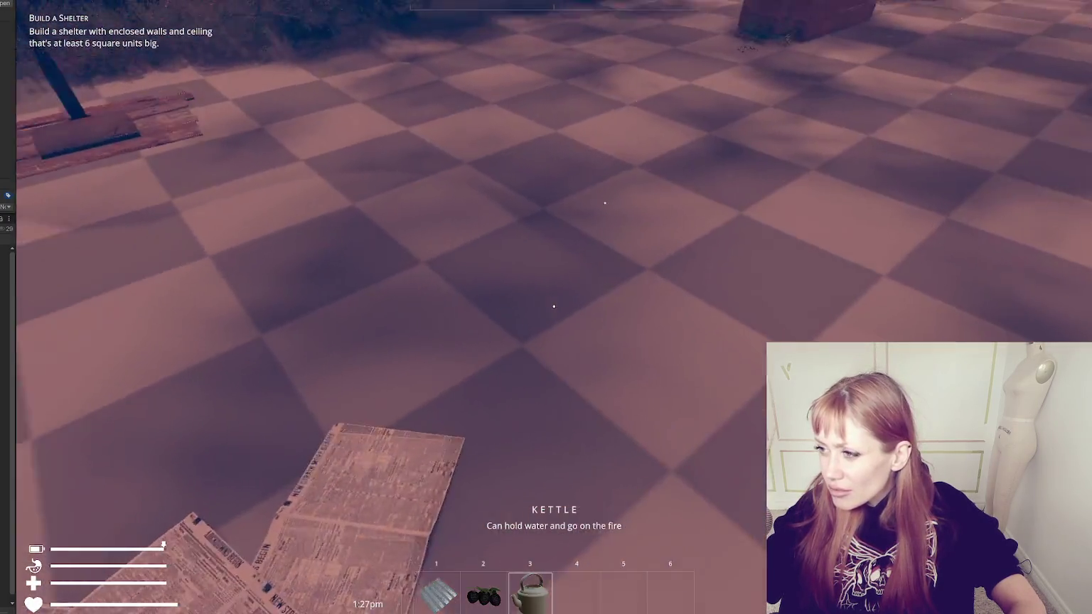
key("w")
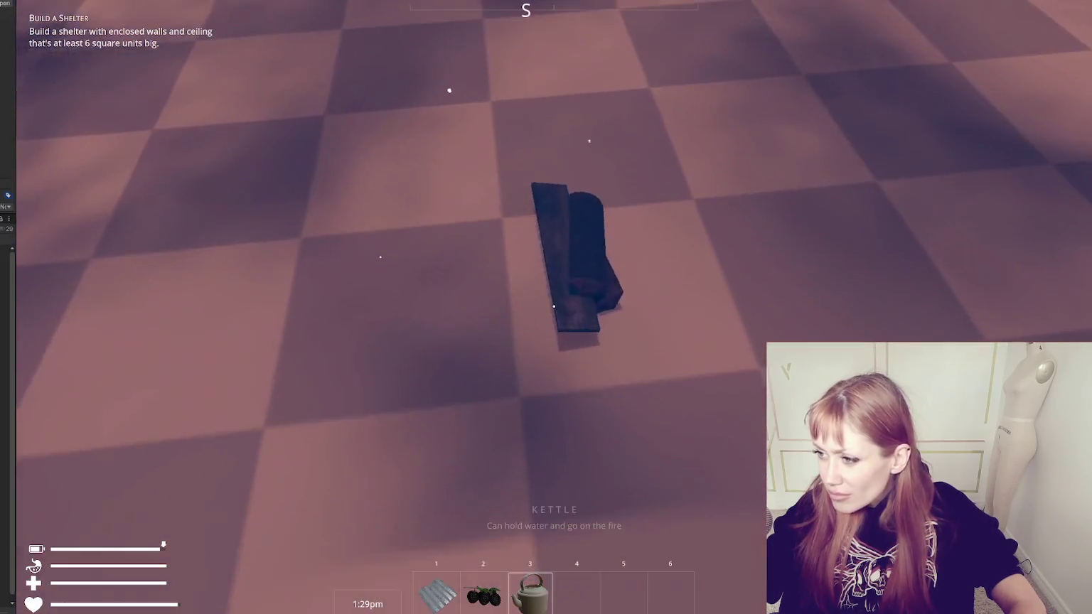
left_click(554, 306)
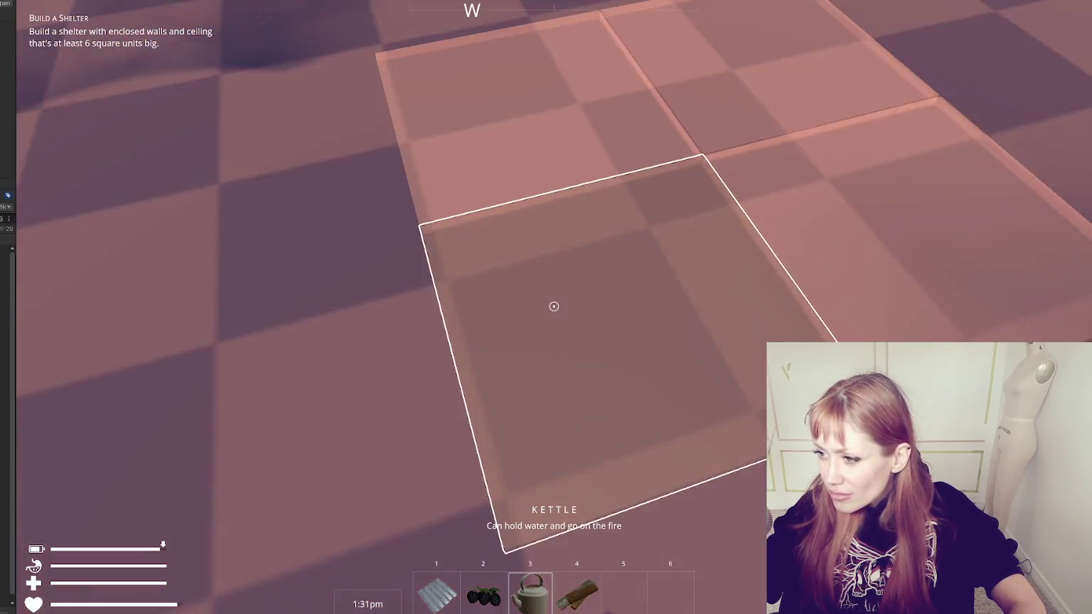
key("4")
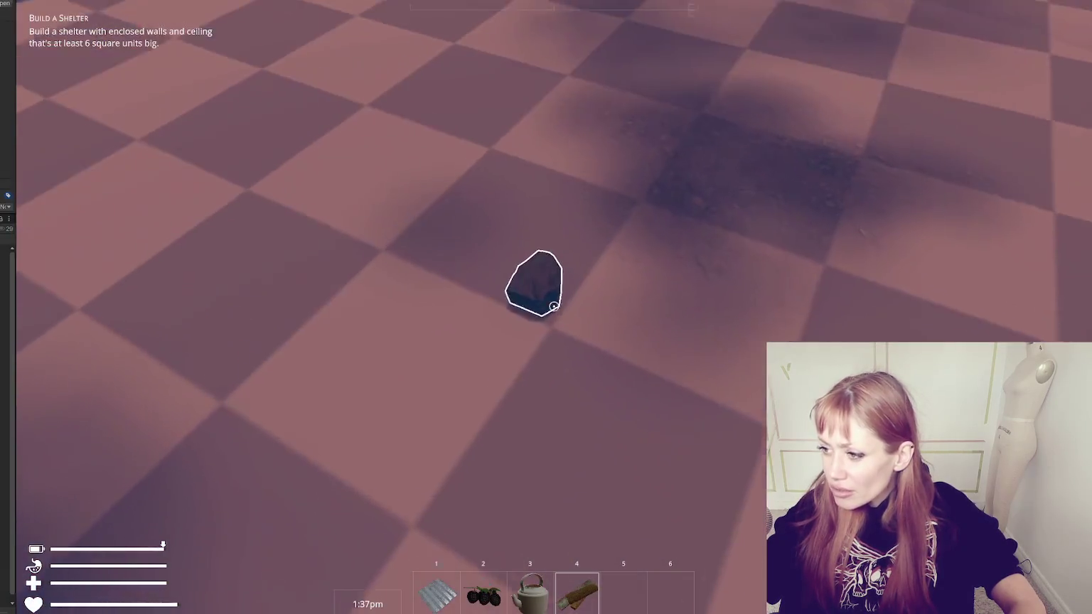
left_click(554, 307)
left_click(554, 306)
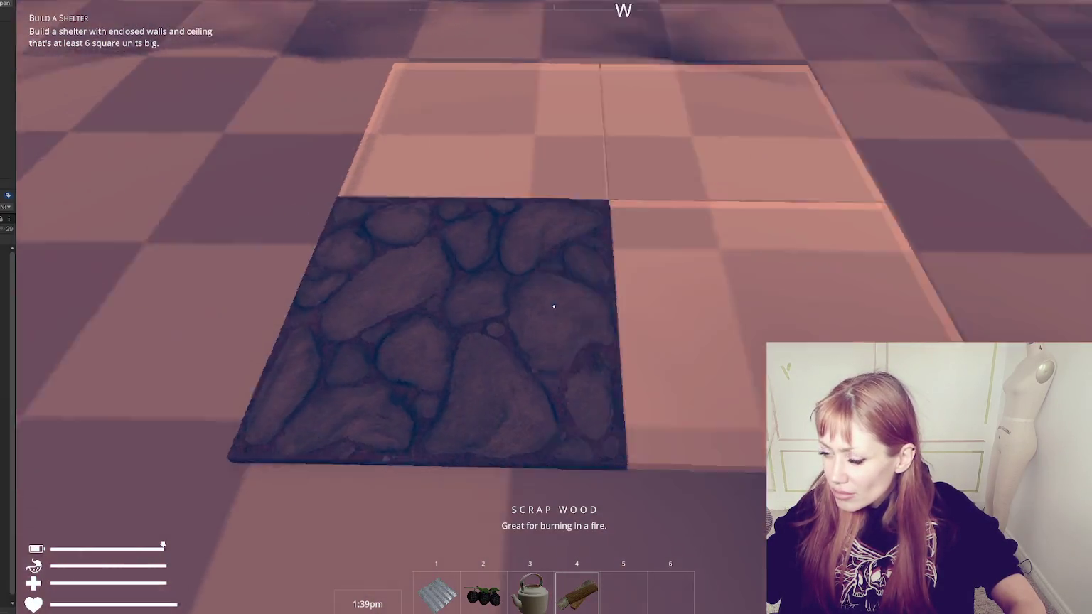
Spawn a stone with the 'stone' console command and place a second stone floor tile
key("Escape")
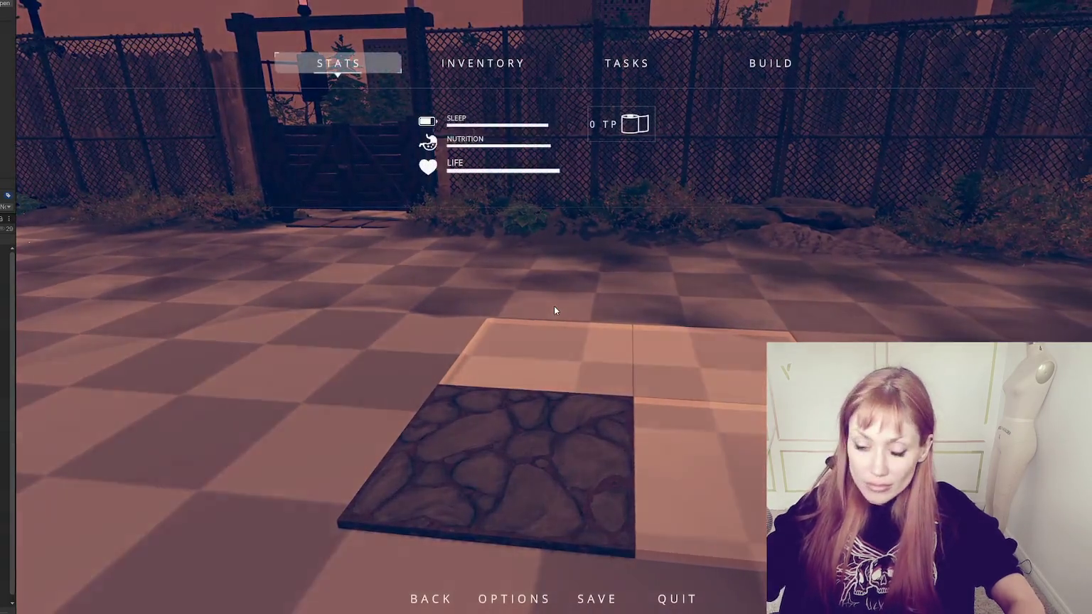
type("stone")
key("Return")
key("Escape")
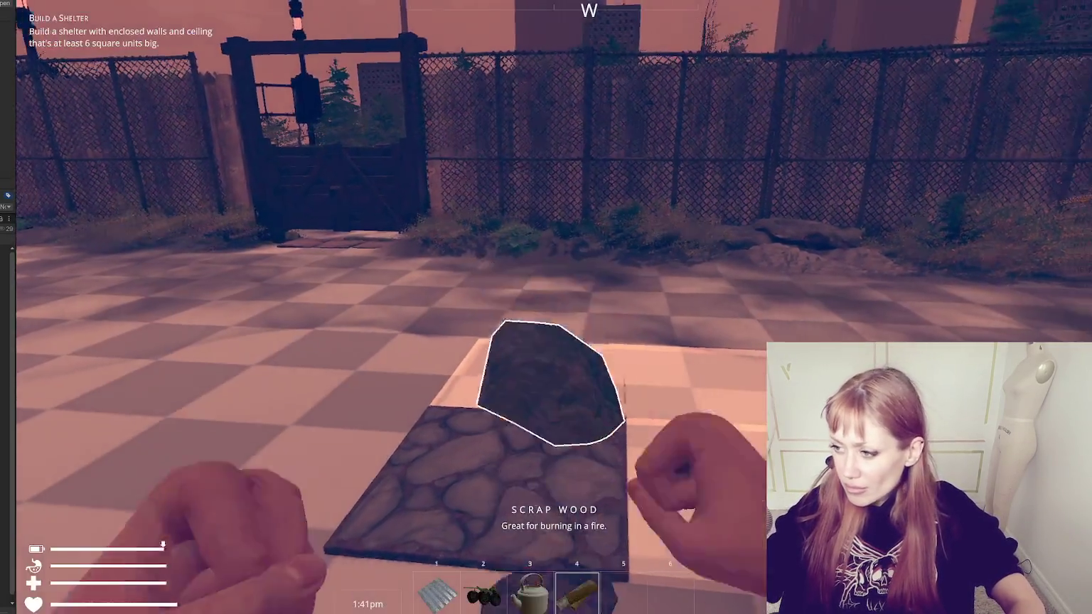
left_click(554, 307)
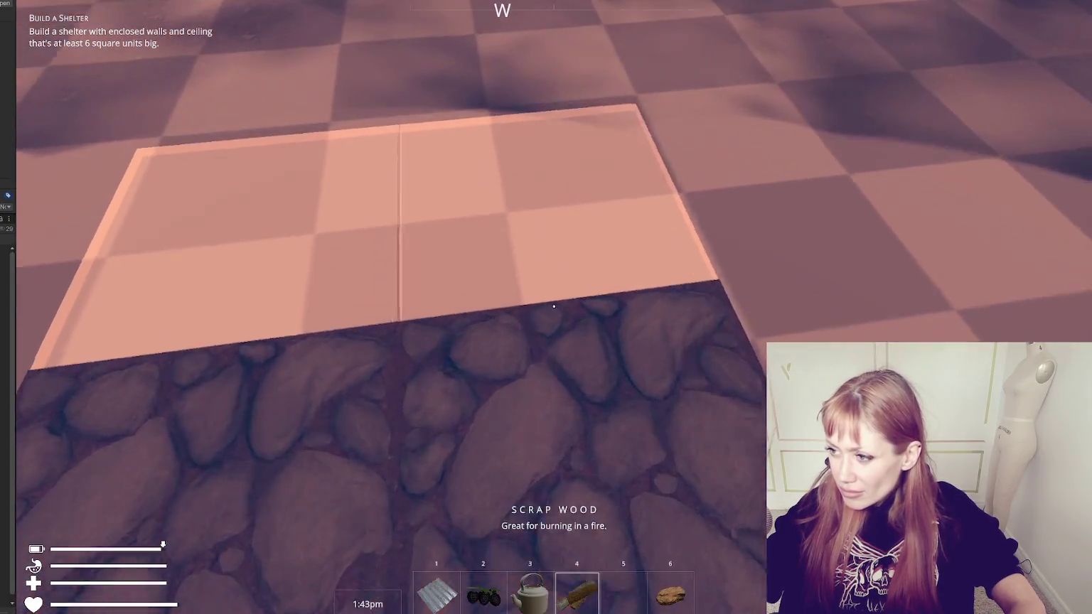
left_click(554, 306)
Choose the Wooden Plank Wall from the build menu
key("Escape")
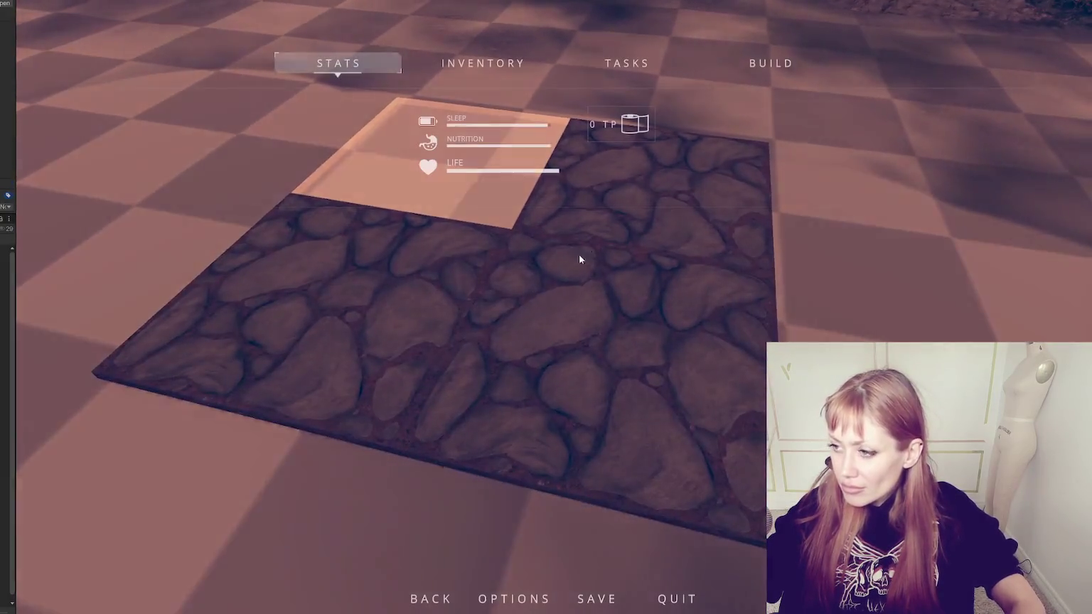
left_click(751, 75)
left_click(321, 242)
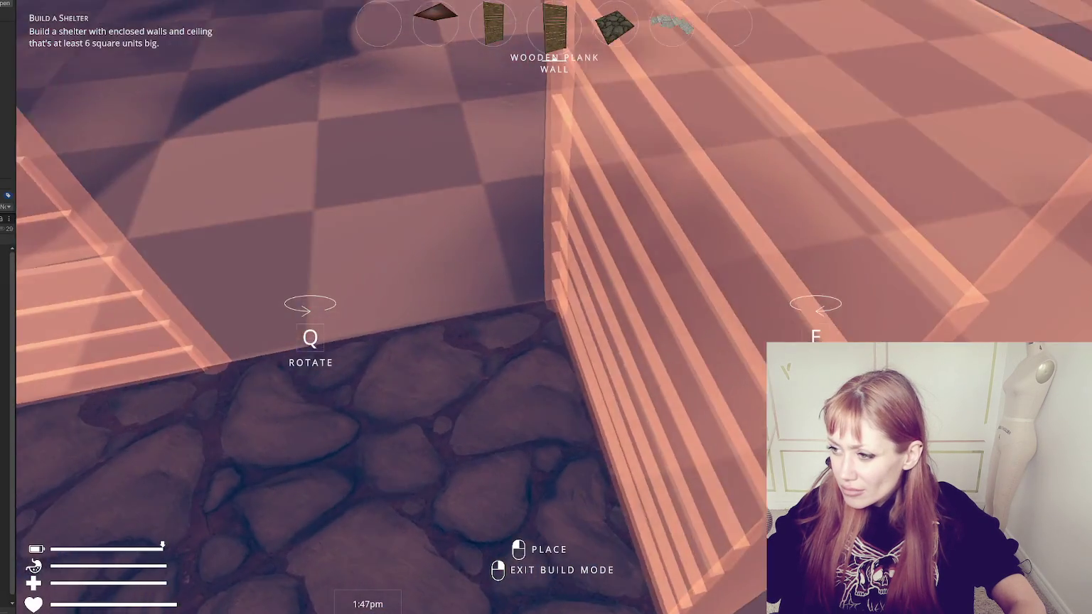
Set the plank wall outline on the floor edge and spawn 'scrap wood' via the console
left_click(554, 307)
key("Tab")
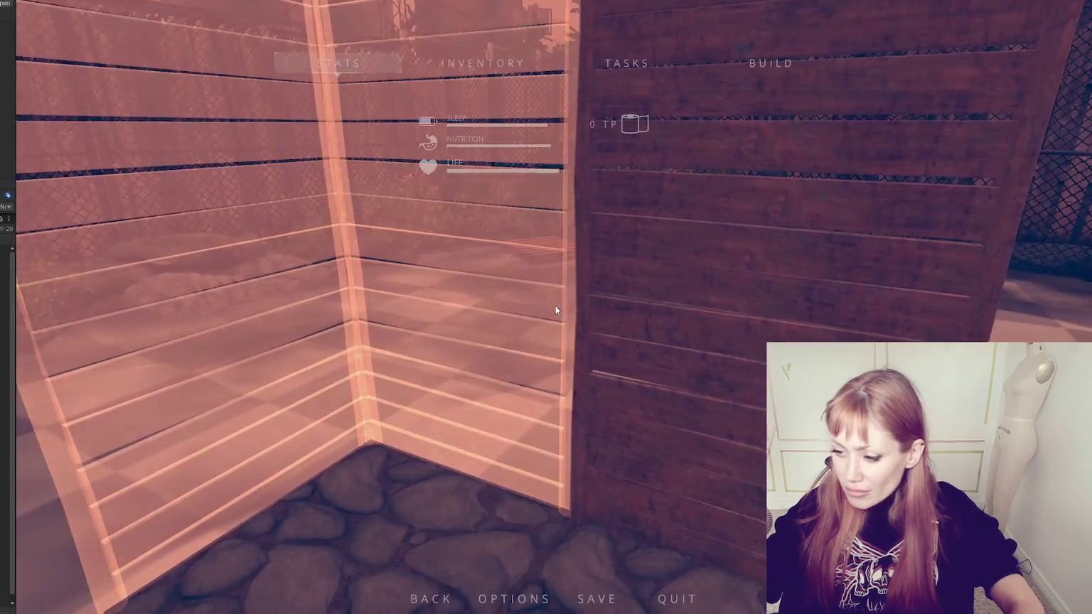
key("grave")
type("scrap wood")
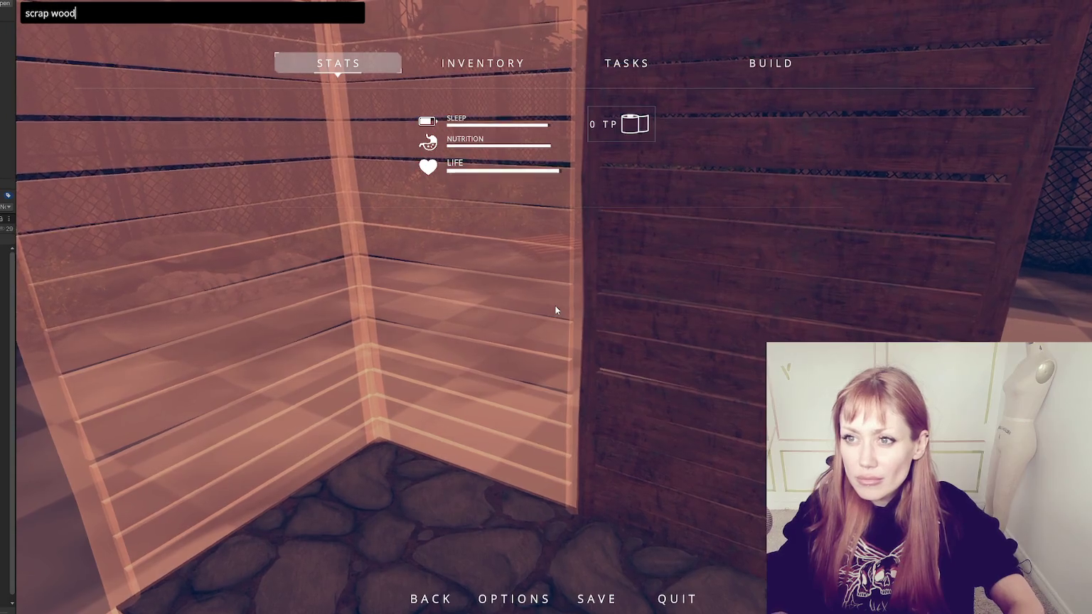
key("Return")
key("Tab")
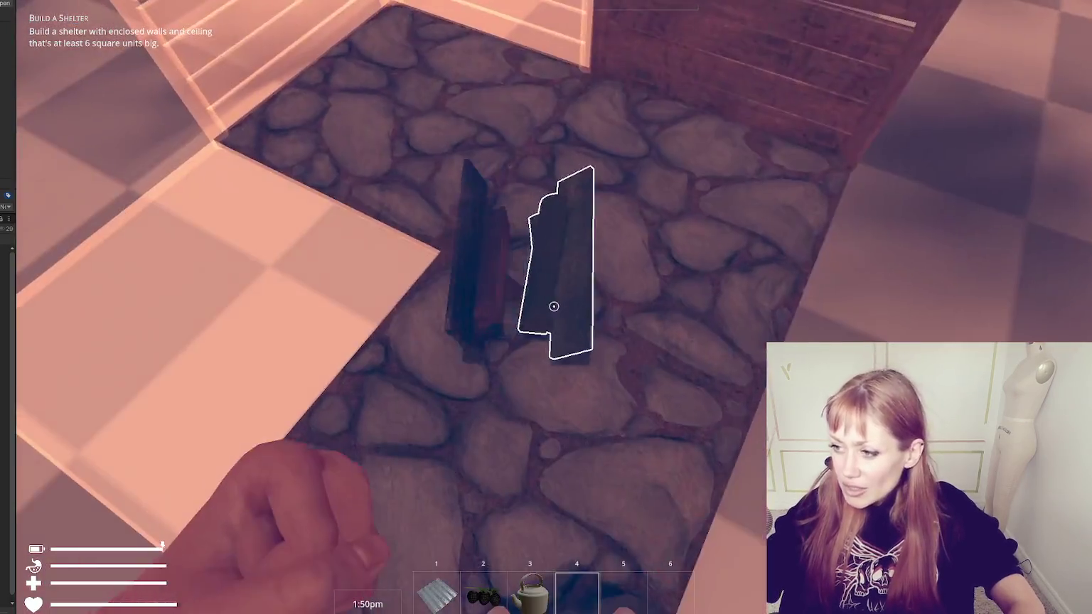
Collect two scrap wood pieces to make the wall solid, then cross the yard to the red wall
left_click(553, 306)
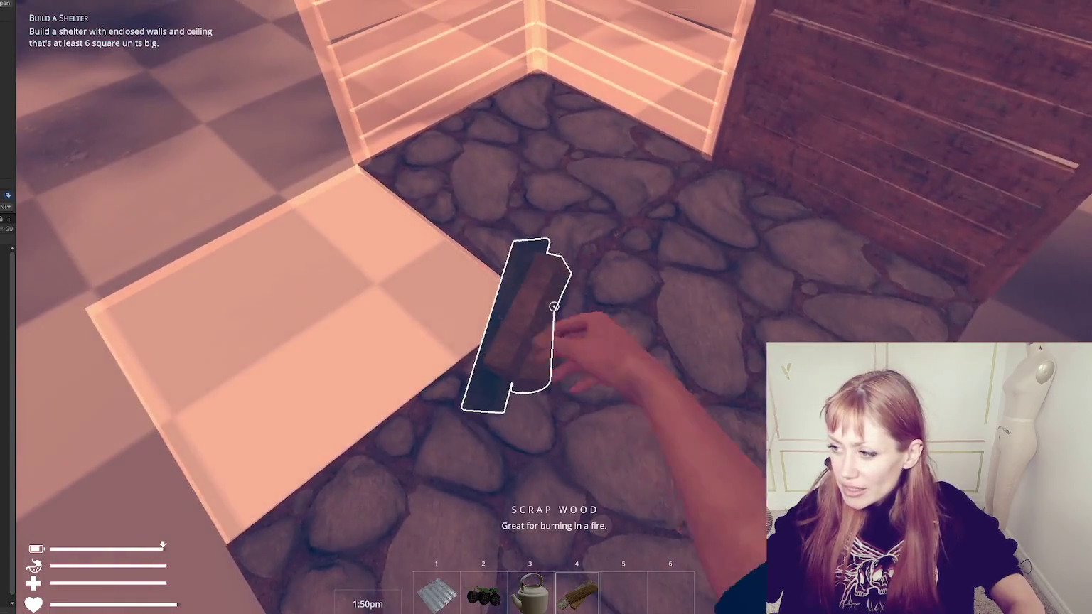
left_click(554, 306)
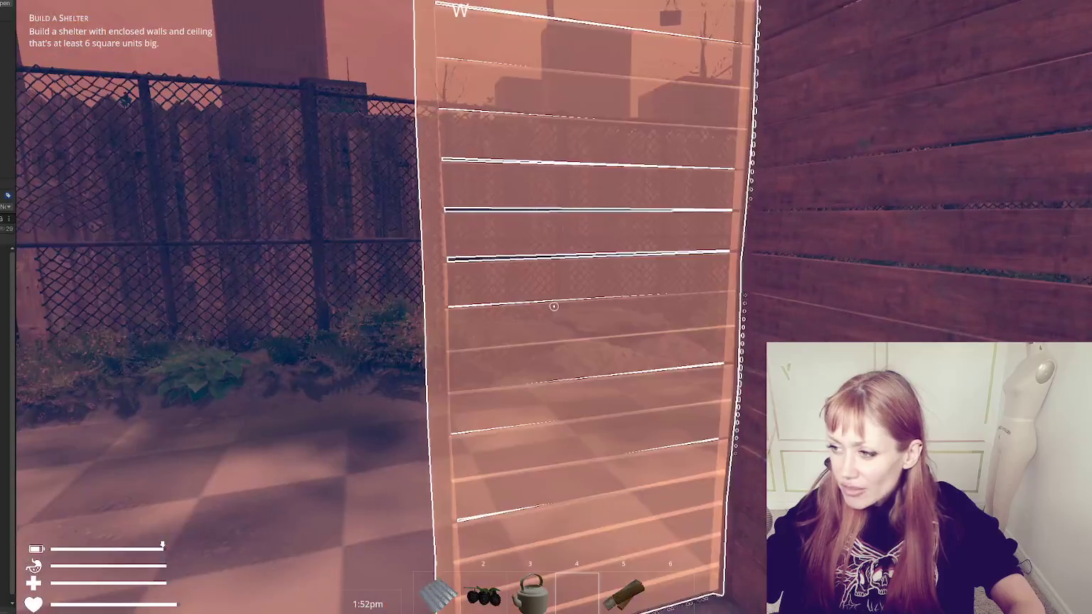
left_click(554, 307)
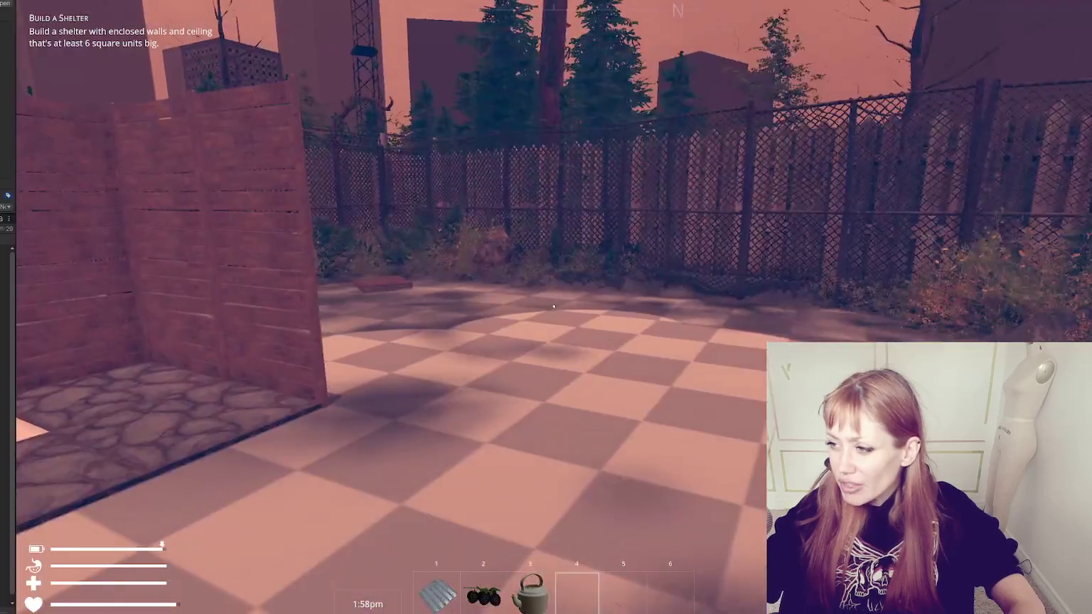
key("m")
key("m")
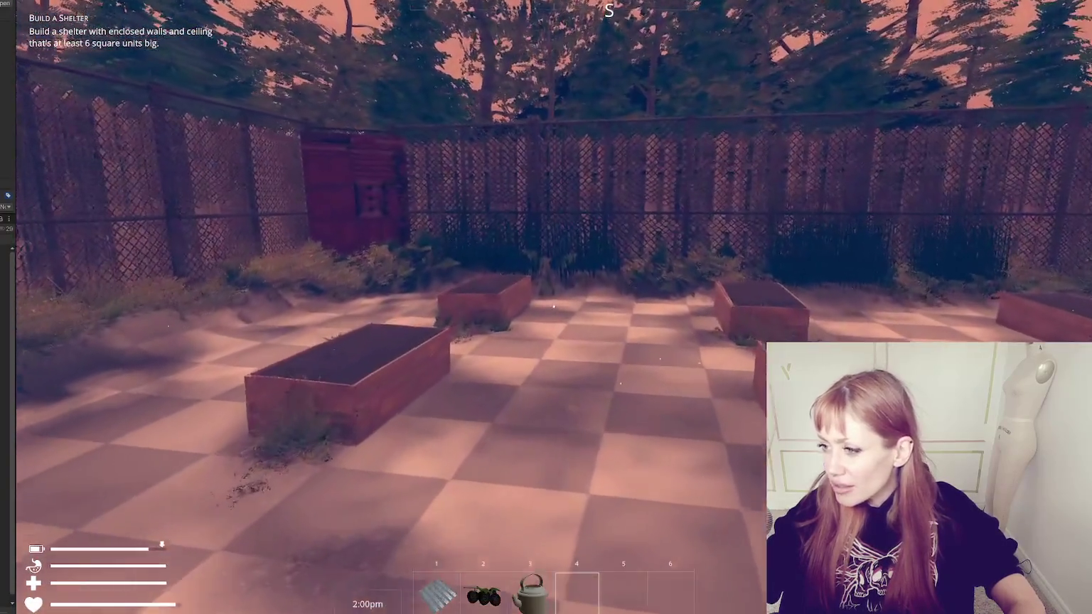
key("w")
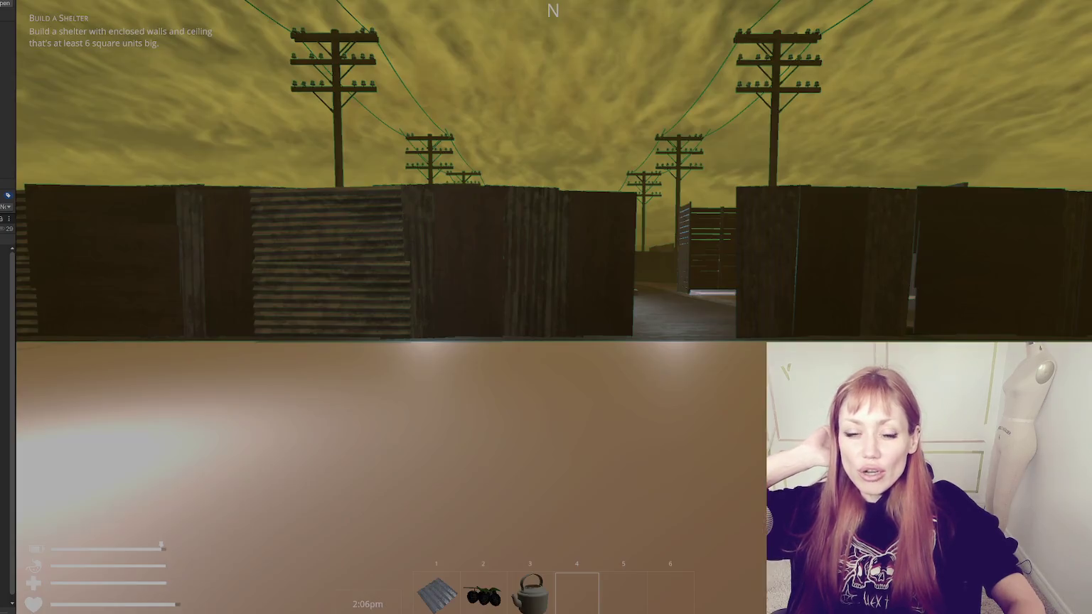
Inspect the built shelter's walls and floor, then walk out to the masked character by the curb
key("w")
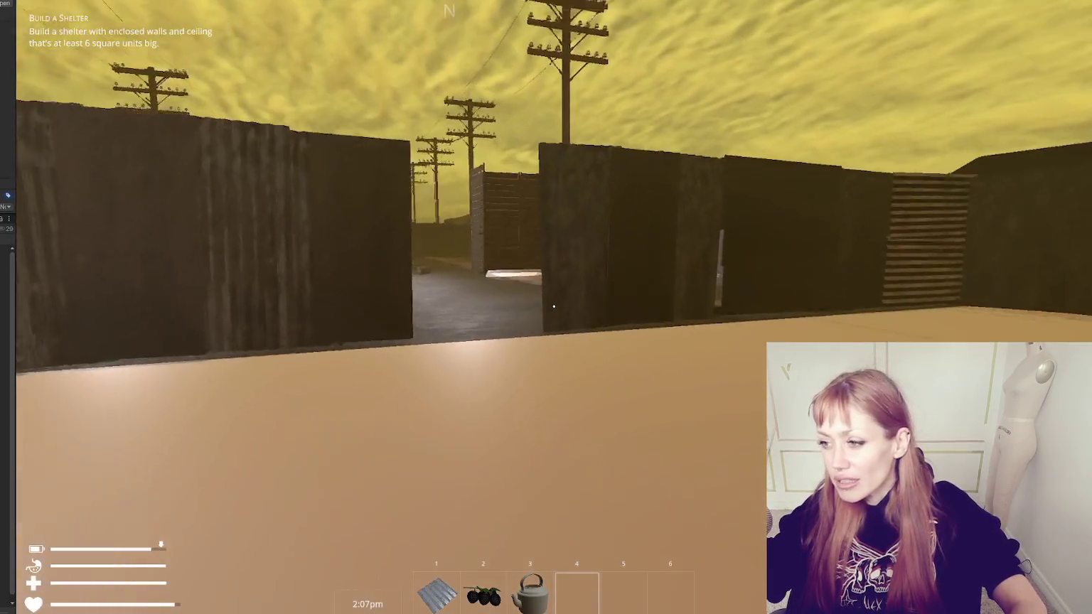
key("w")
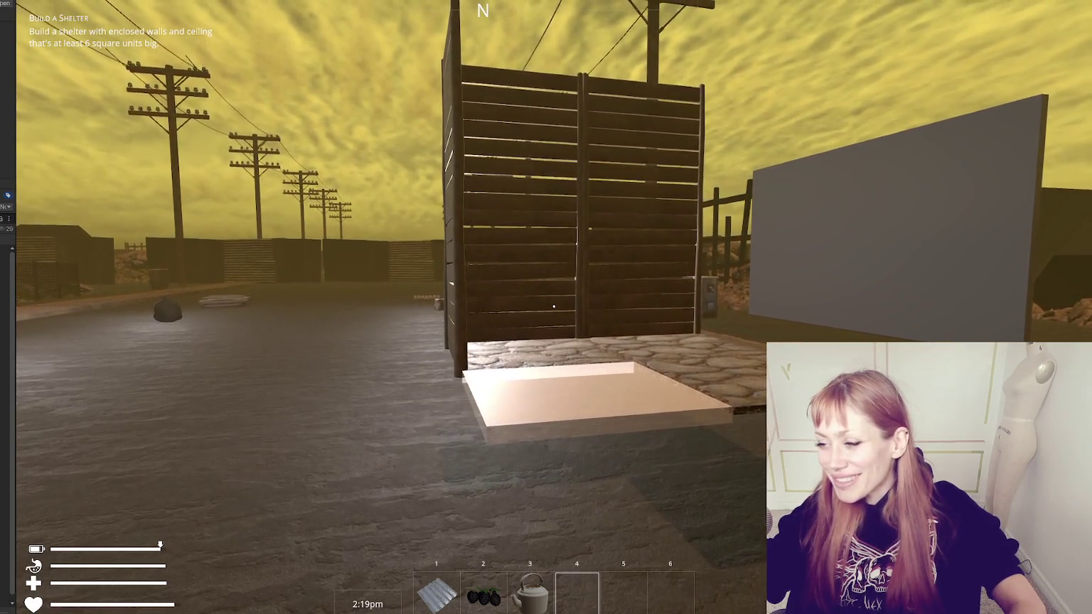
key("s")
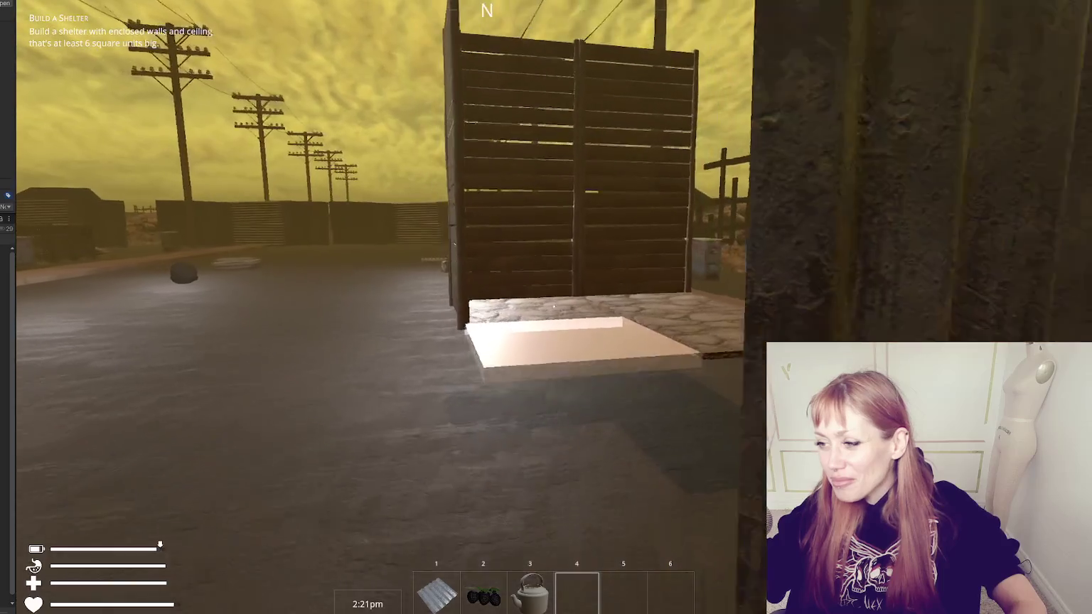
key("w")
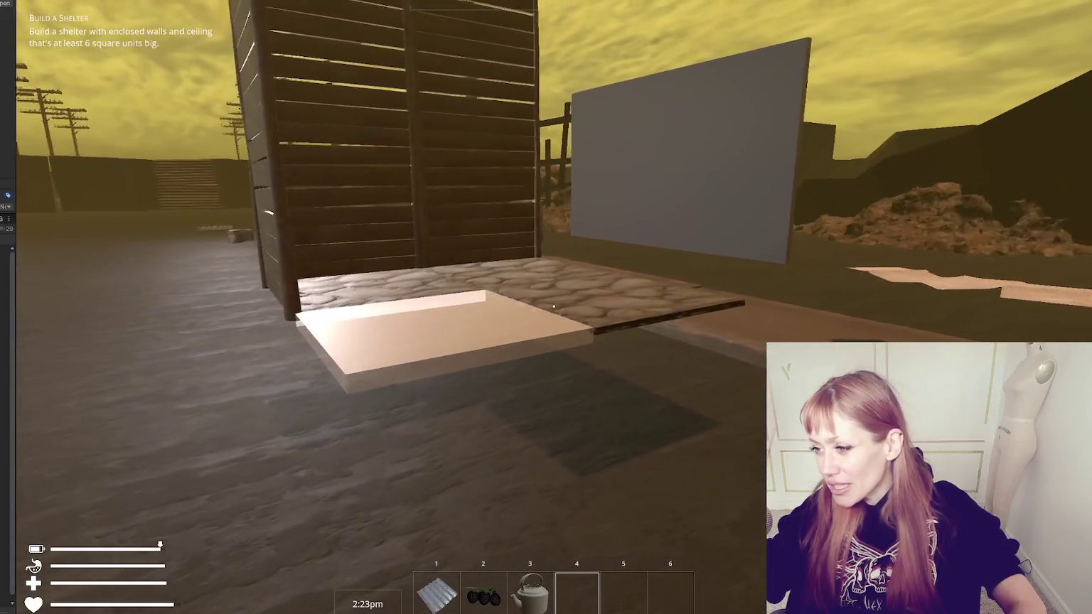
key("s")
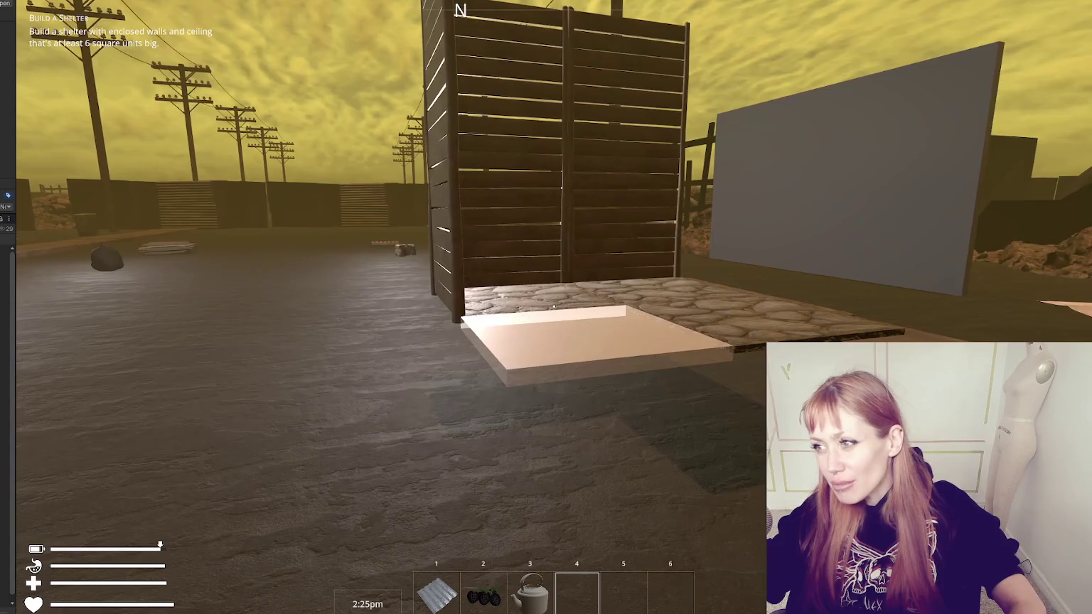
key("s")
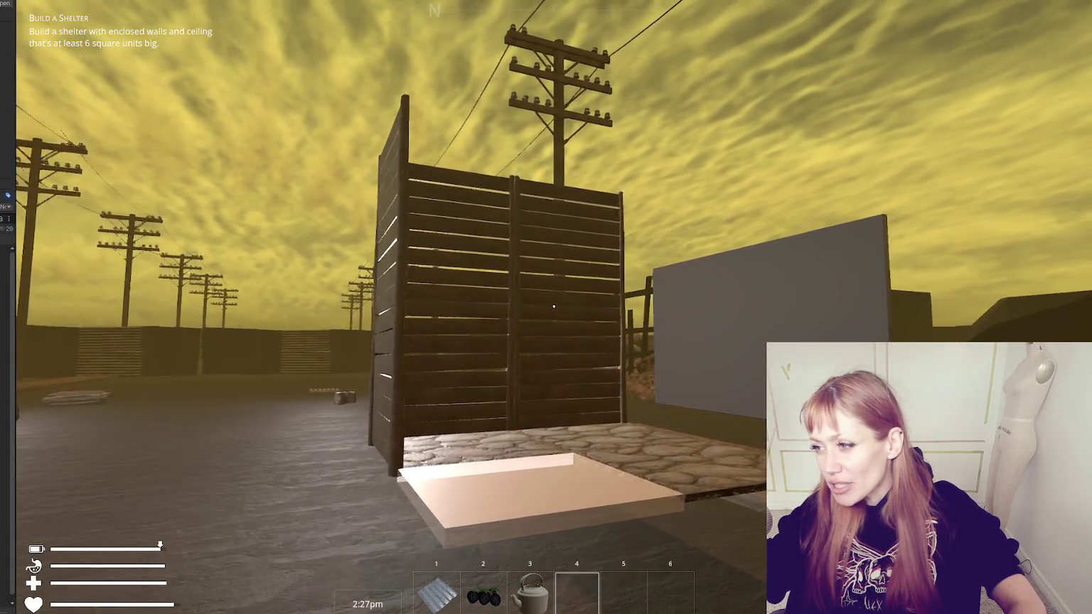
mouse_move(554, 306)
key("w")
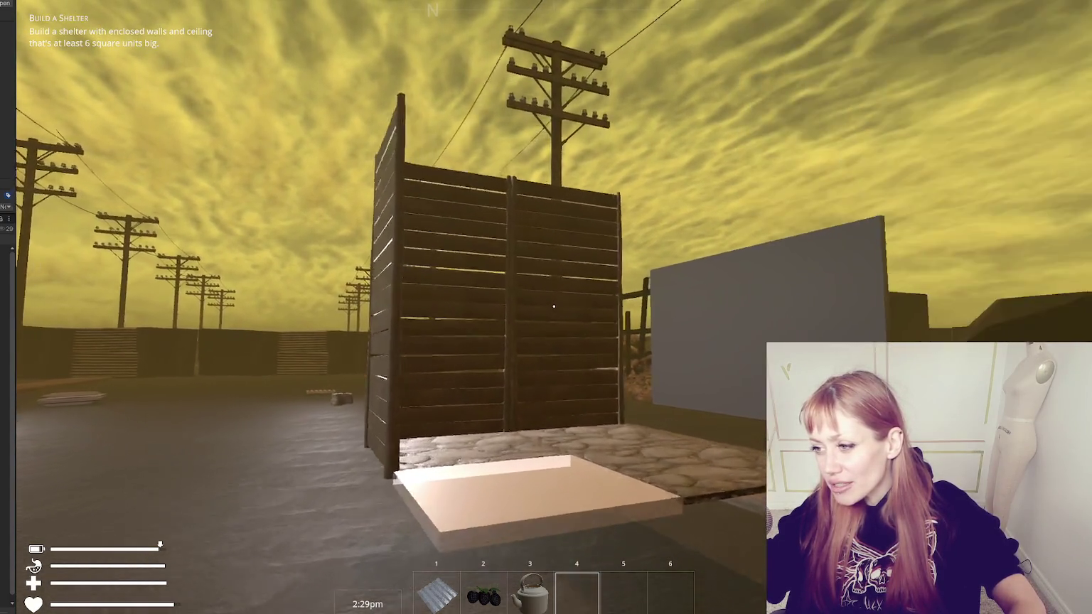
key("s")
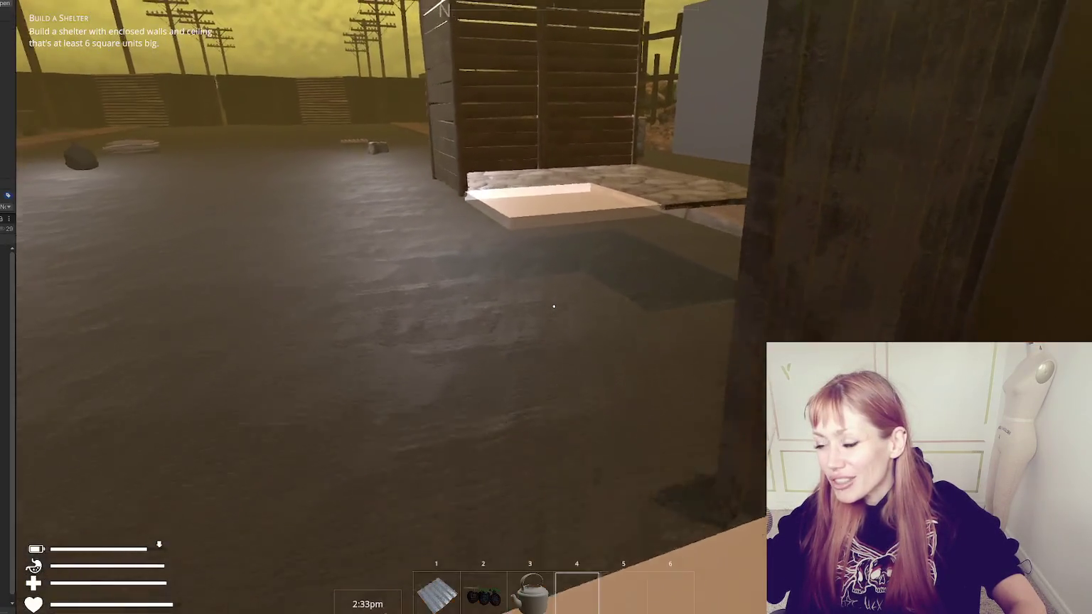
key("w")
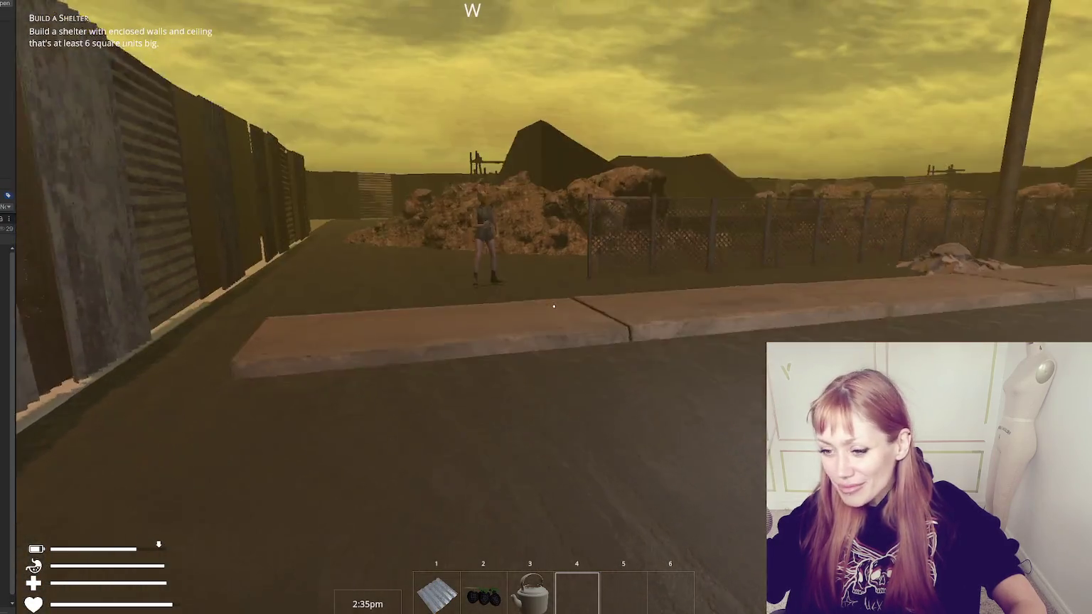
key("w")
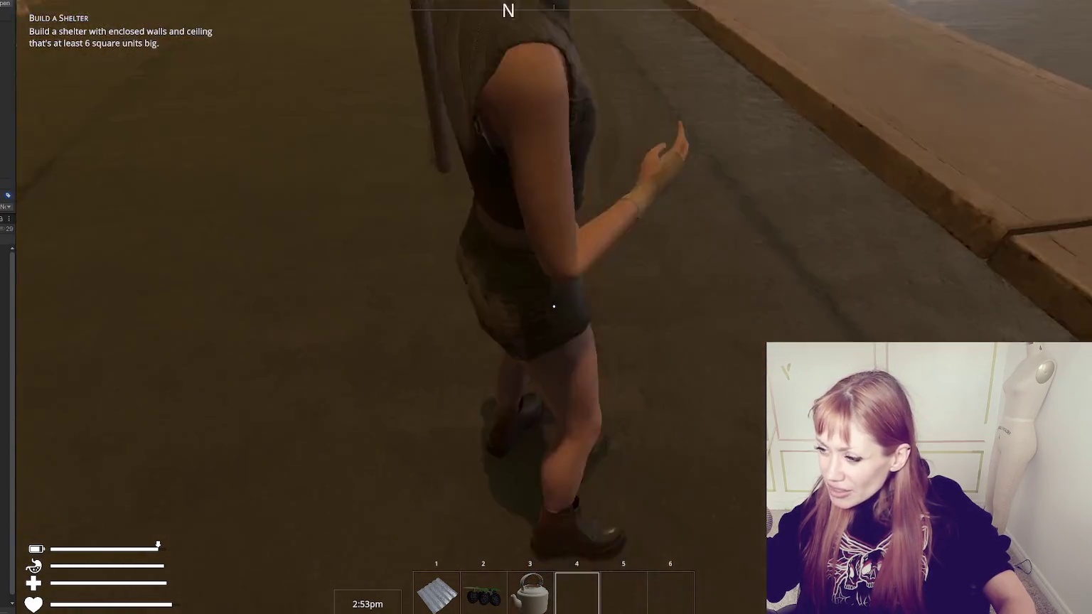
Orbit the masked character to view her side, front and feet, then zoom out
key("s")
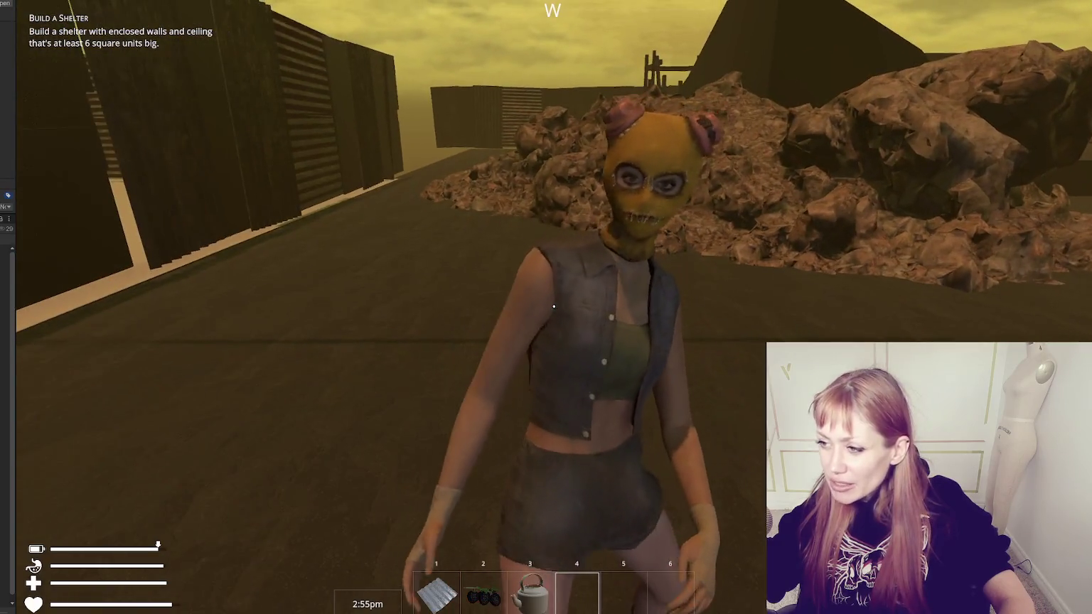
key("s")
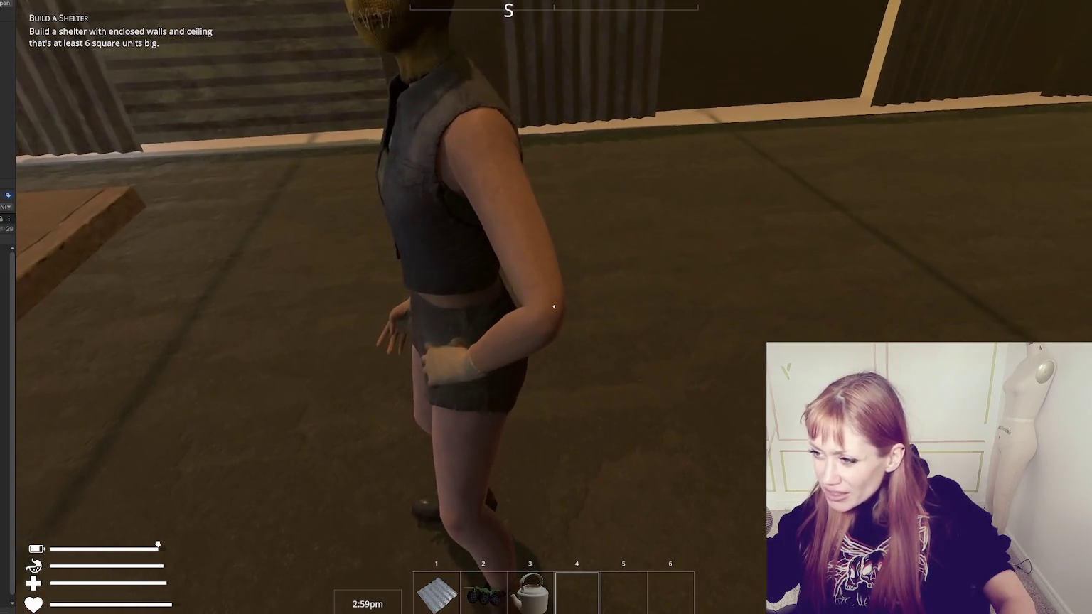
key("s")
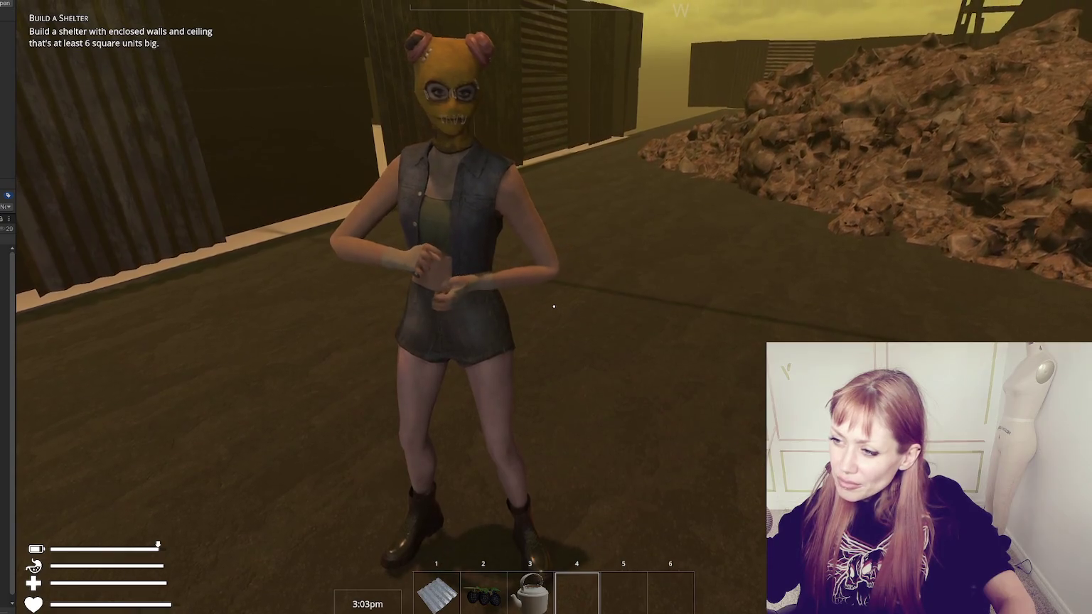
key("s")
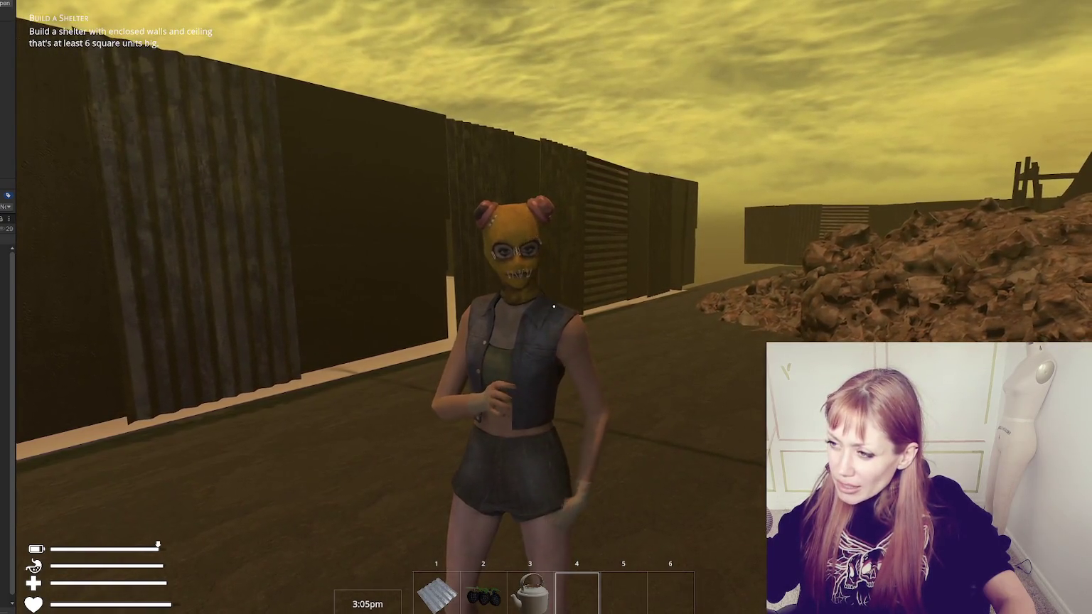
key("w")
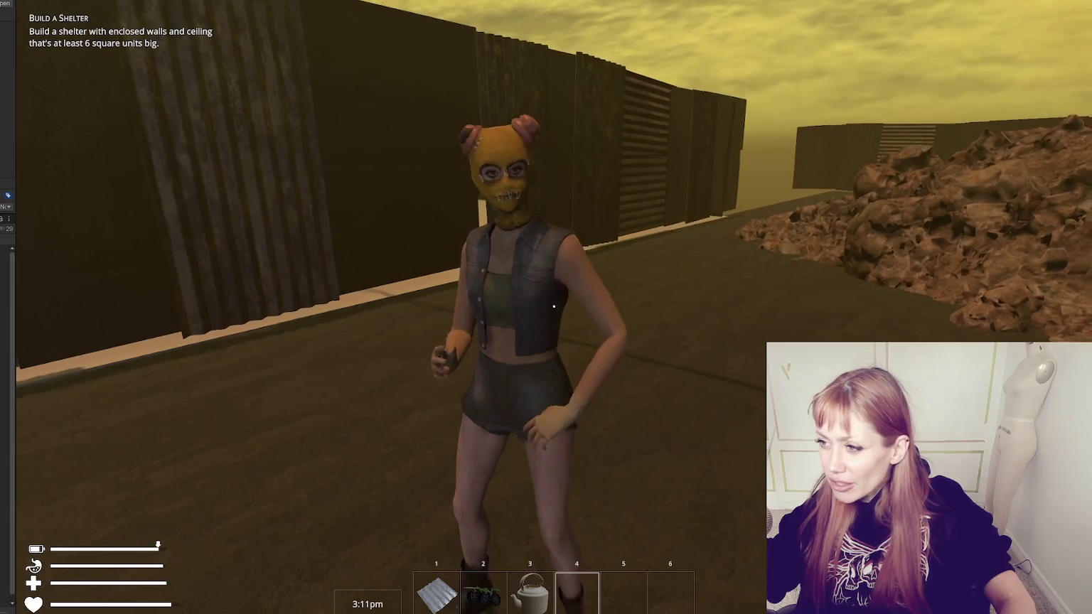
scroll(554, 307, "down", 2)
Look around the rubble, fence, grey wall and power-pole street while backing down the road
key("d")
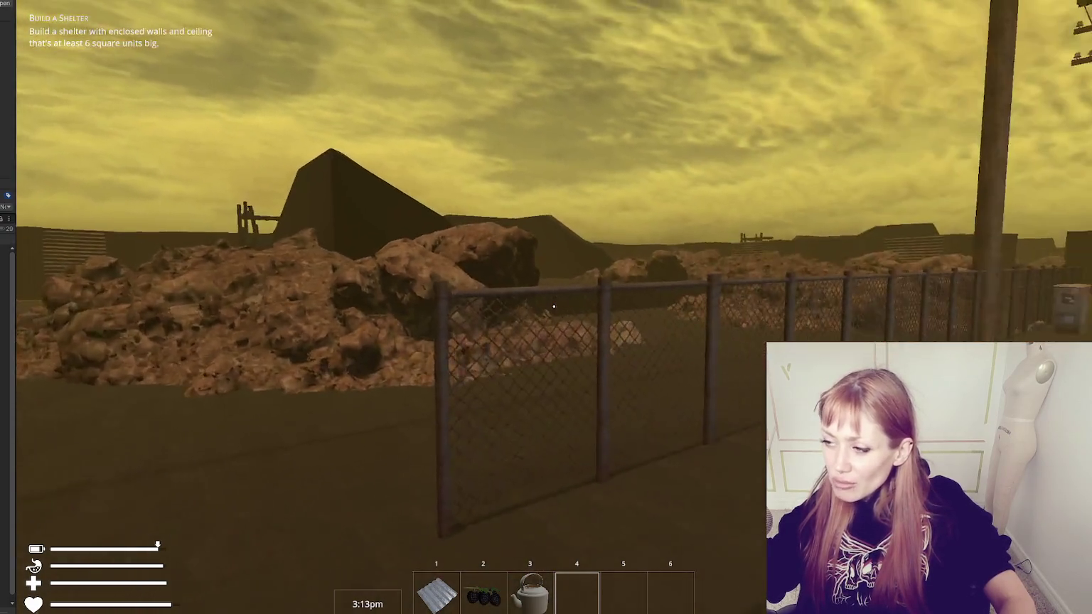
key("w")
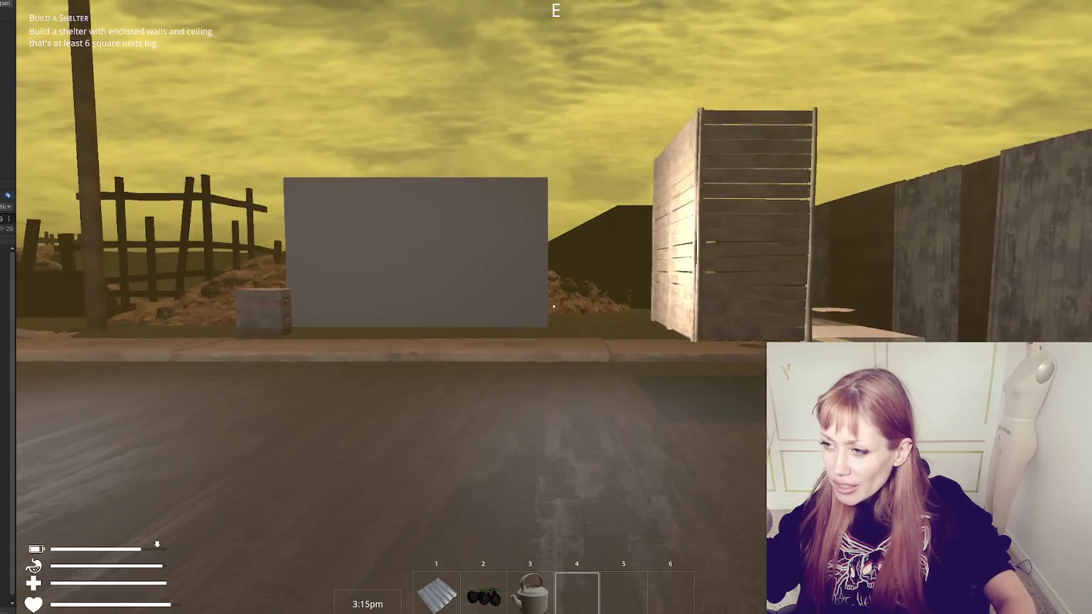
key("a")
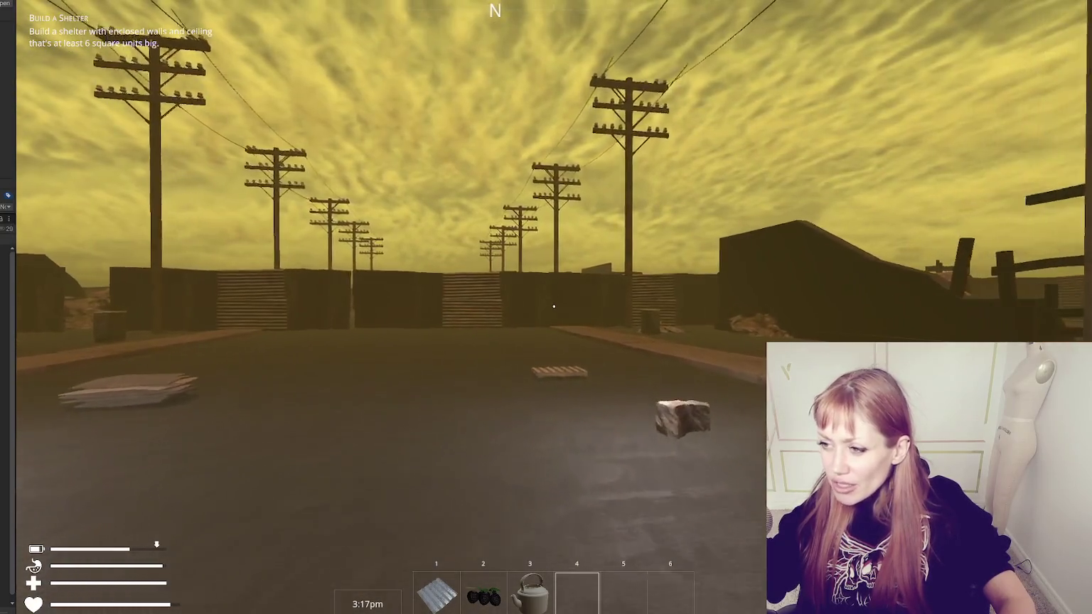
key("d")
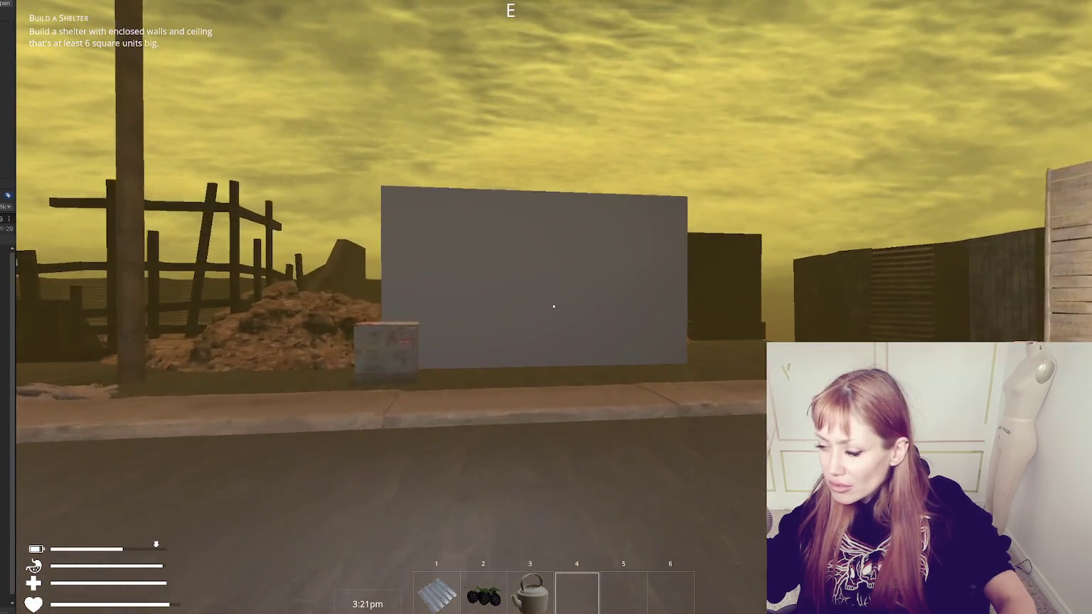
key("a")
key("a")
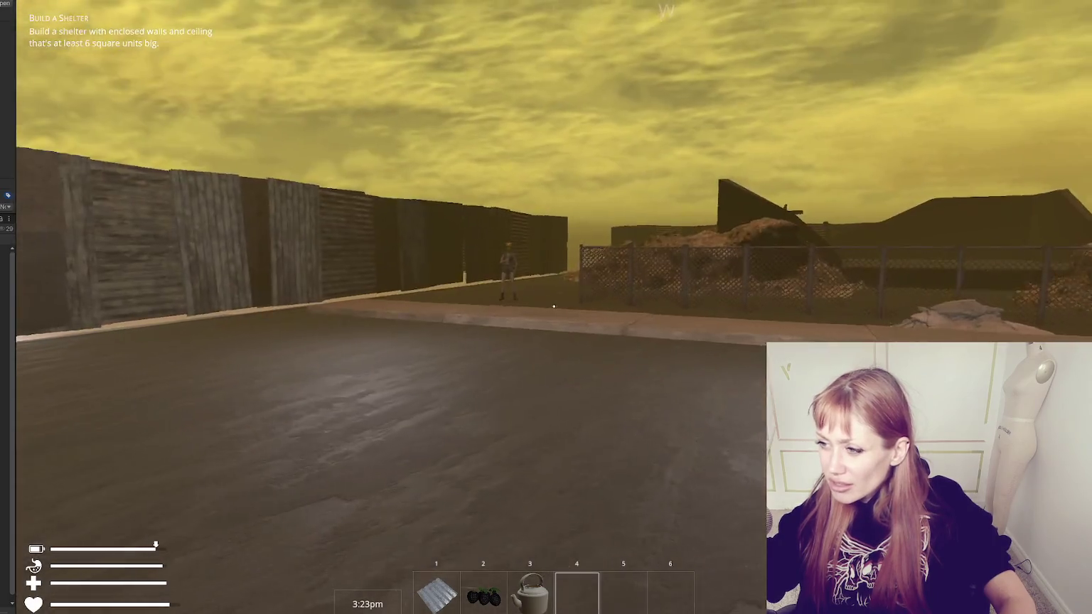
key("d")
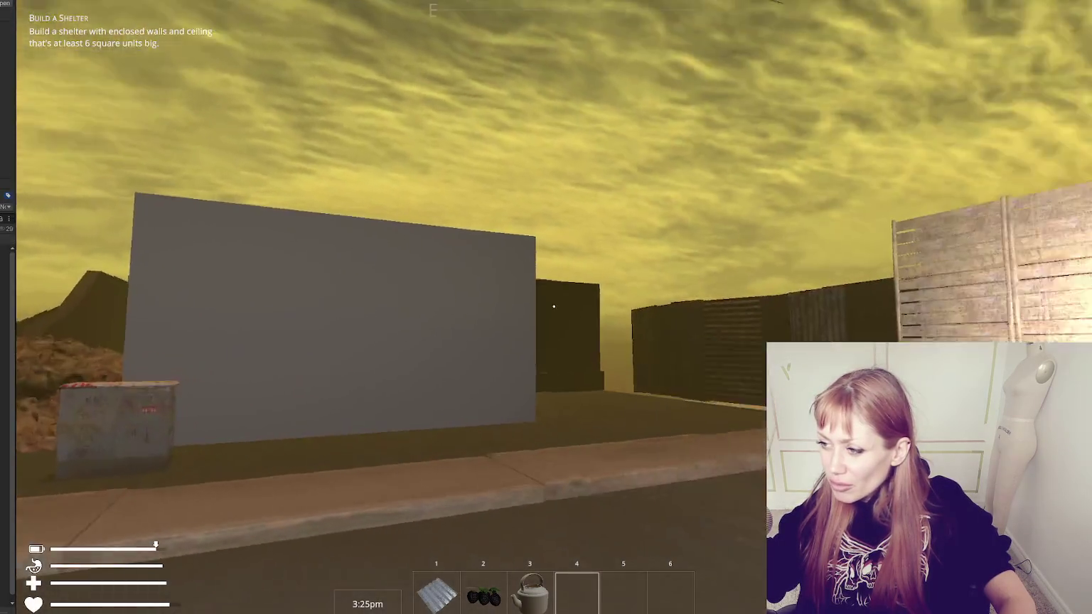
key("a")
key("a")
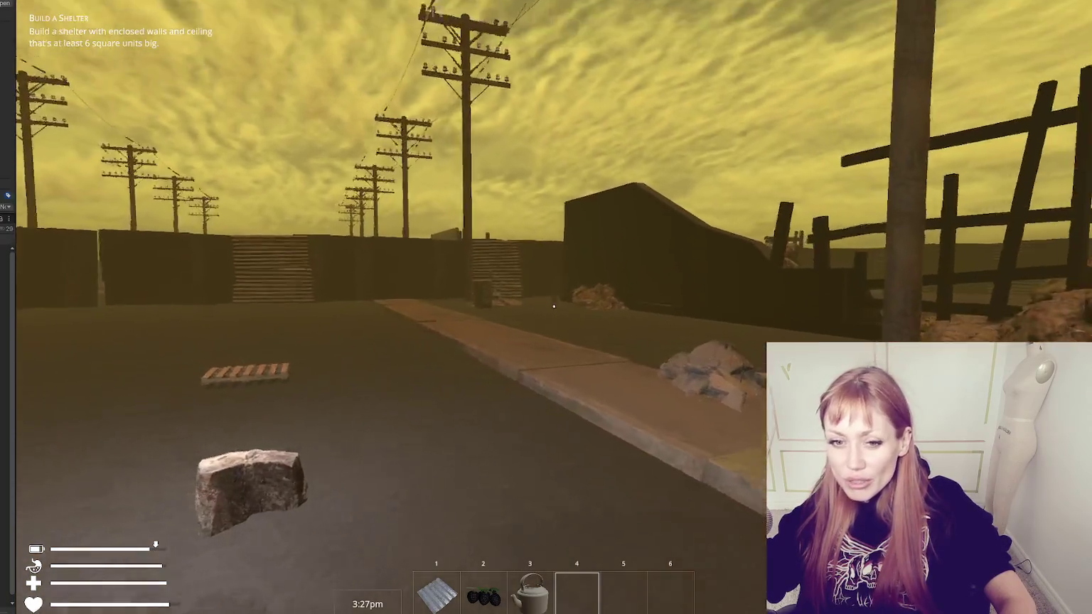
key("s")
key("a")
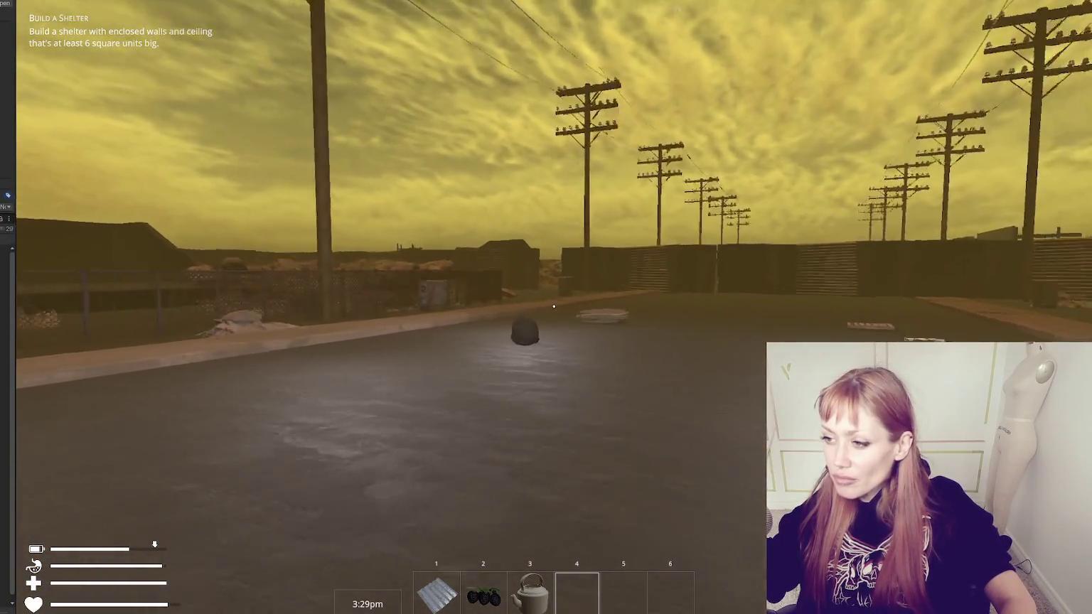
key("d")
key("d")
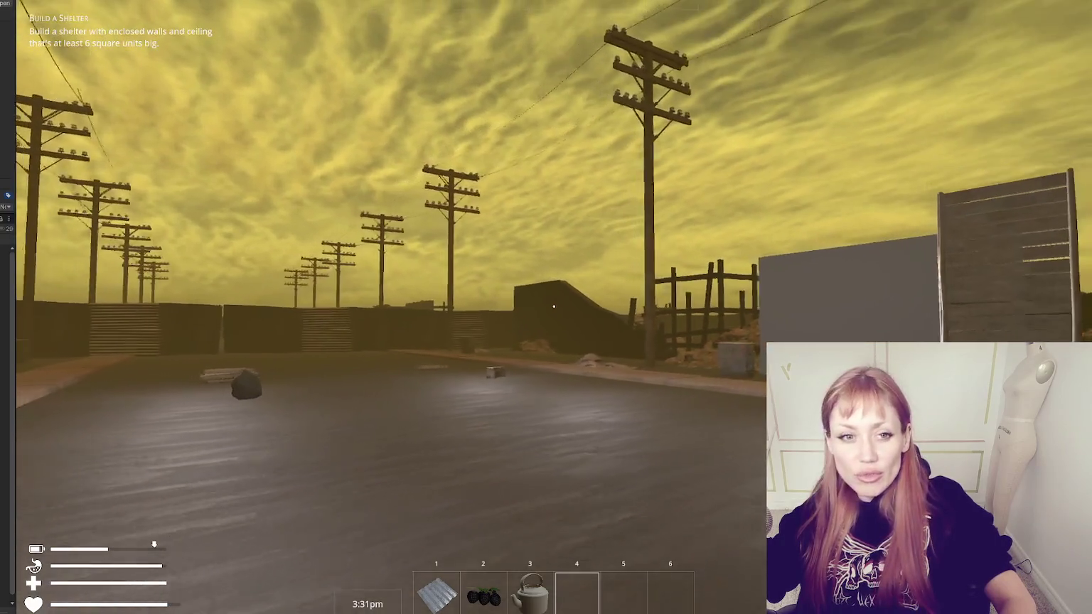
key("a")
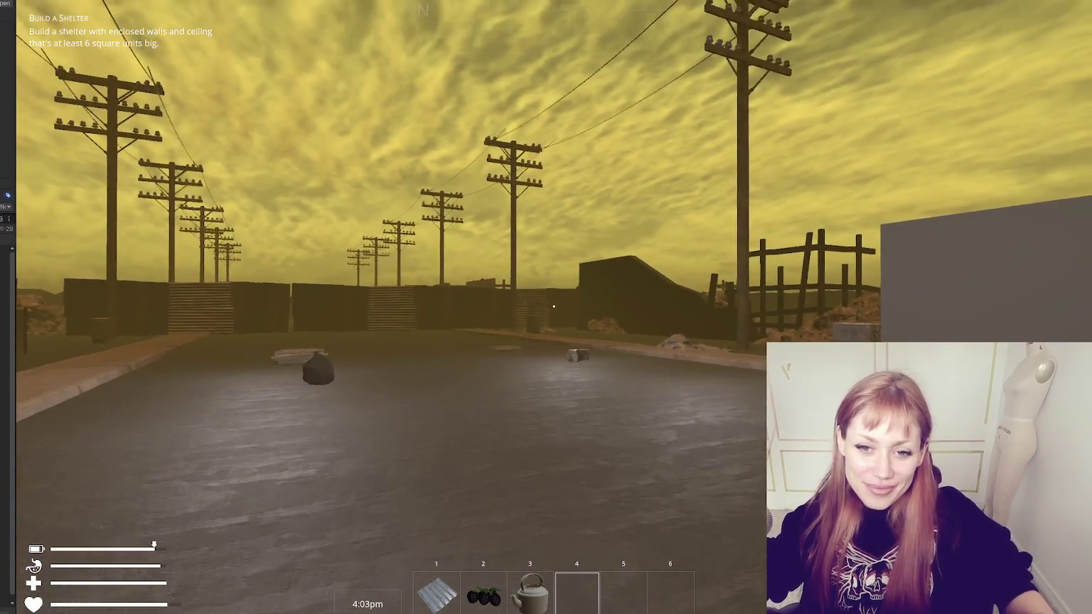
key("Escape")
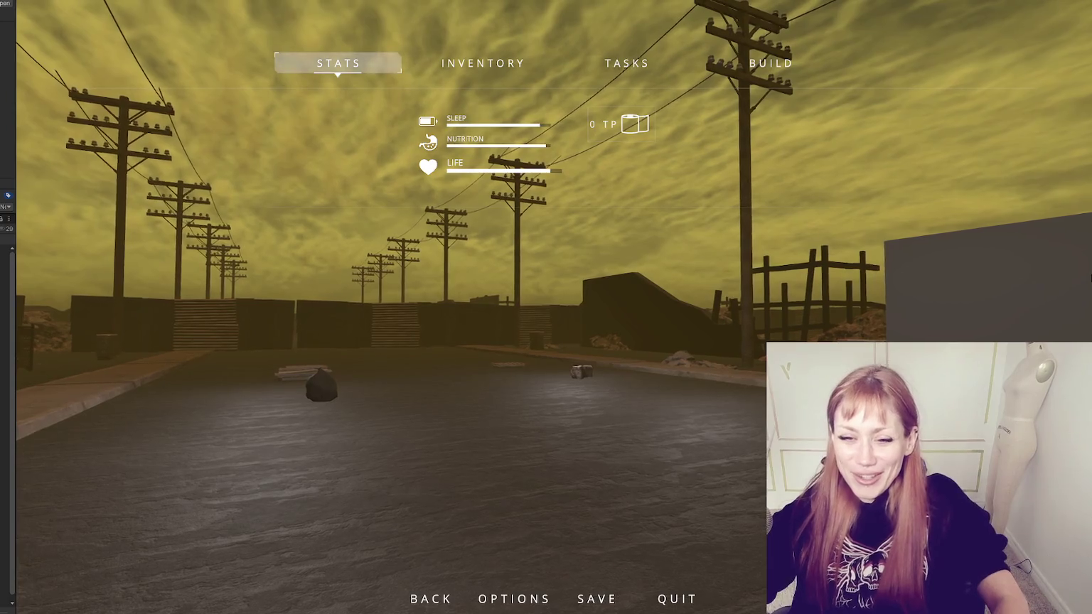
key("Escape")
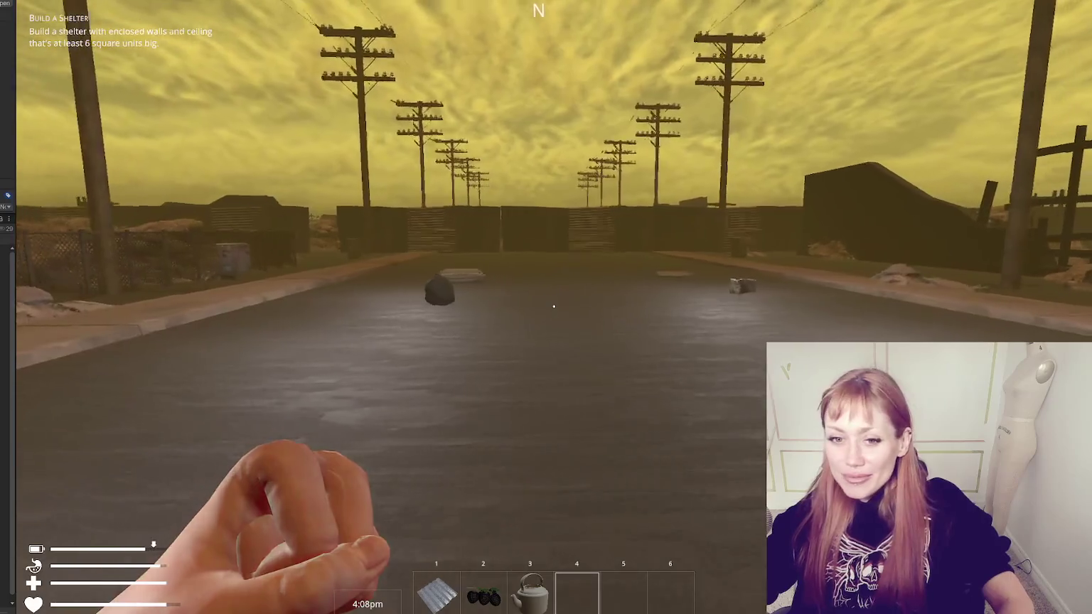
Pick up the rock by the pallet, throw it onto the road, and open the stats screen
key("w")
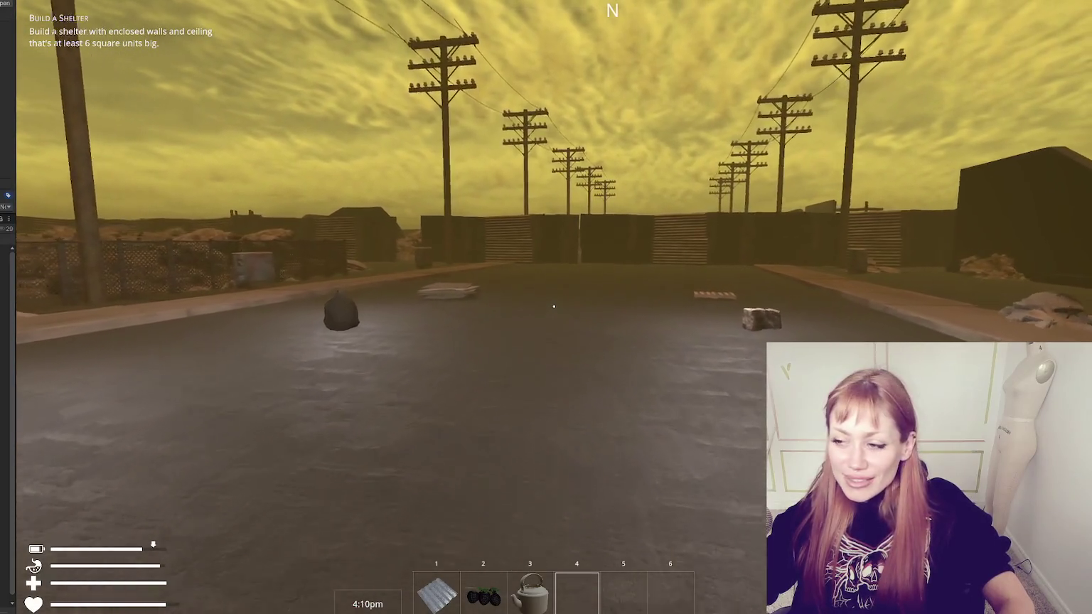
key("w")
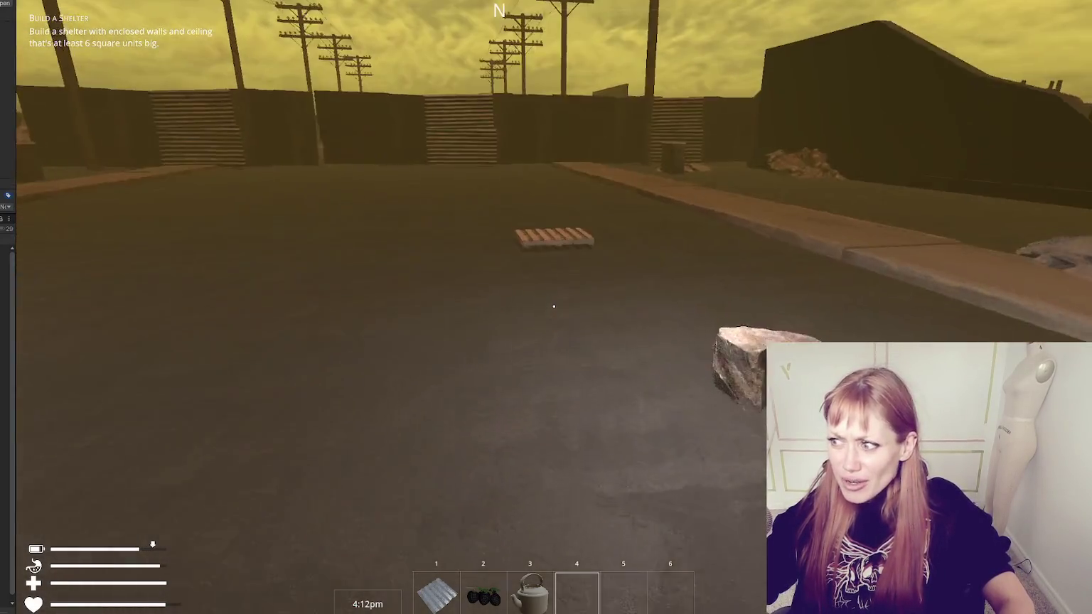
key("e")
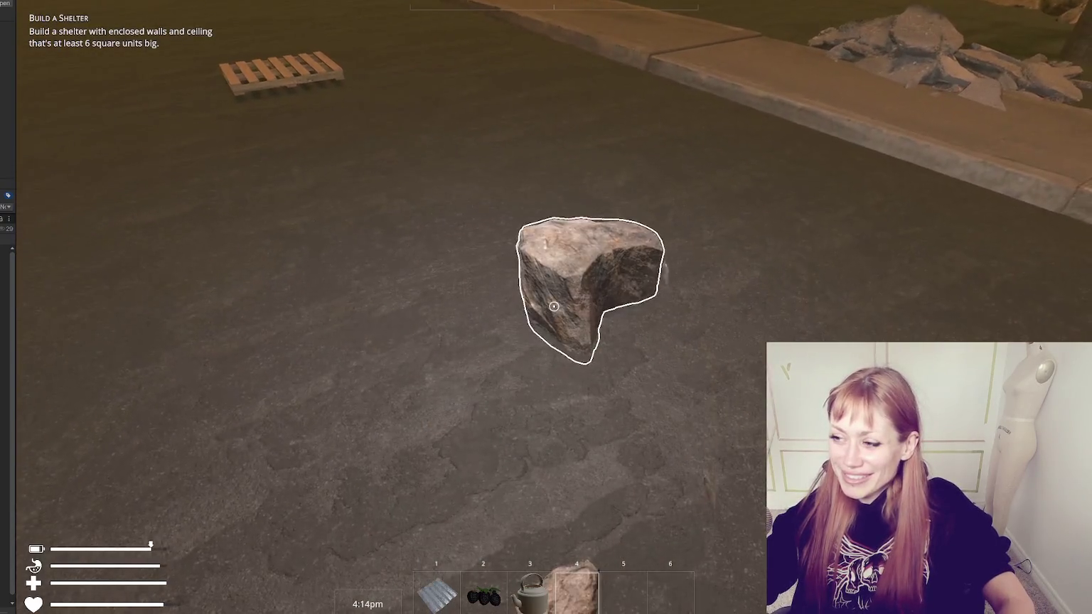
left_click(554, 306)
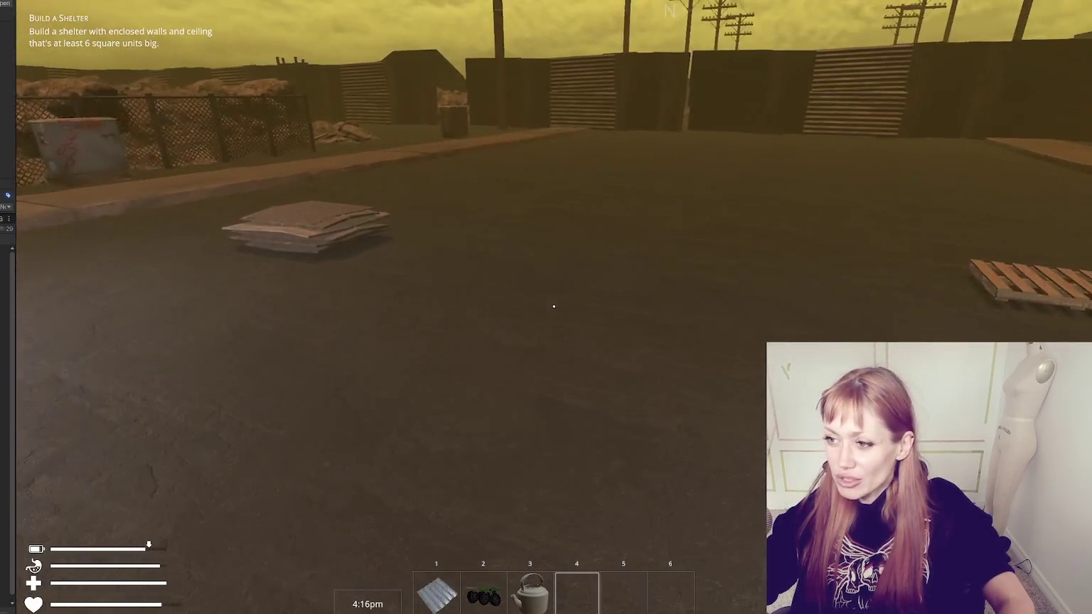
key("Escape")
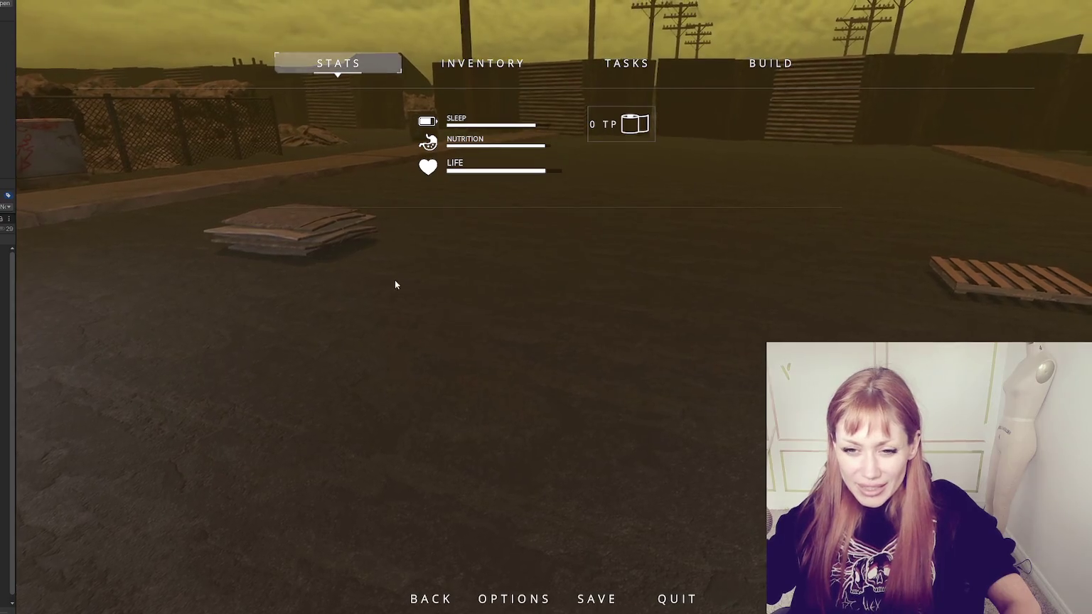
Close the stats screen and step back to view the road debris
key("Escape")
key("s")
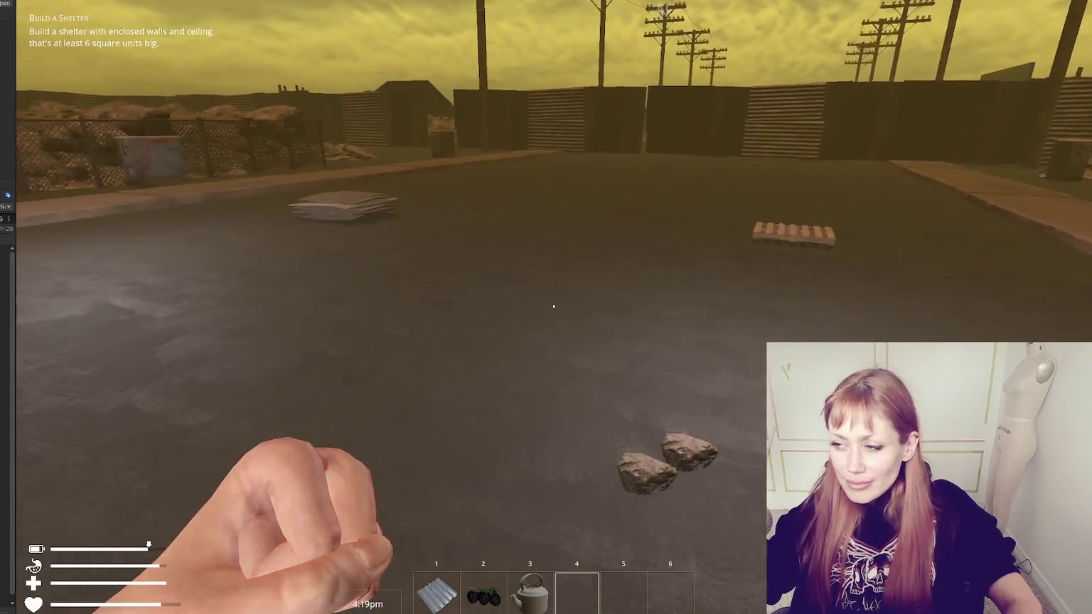
Approach the masked character until face to face, then open the in-game pause menu
mouse_move(554, 306)
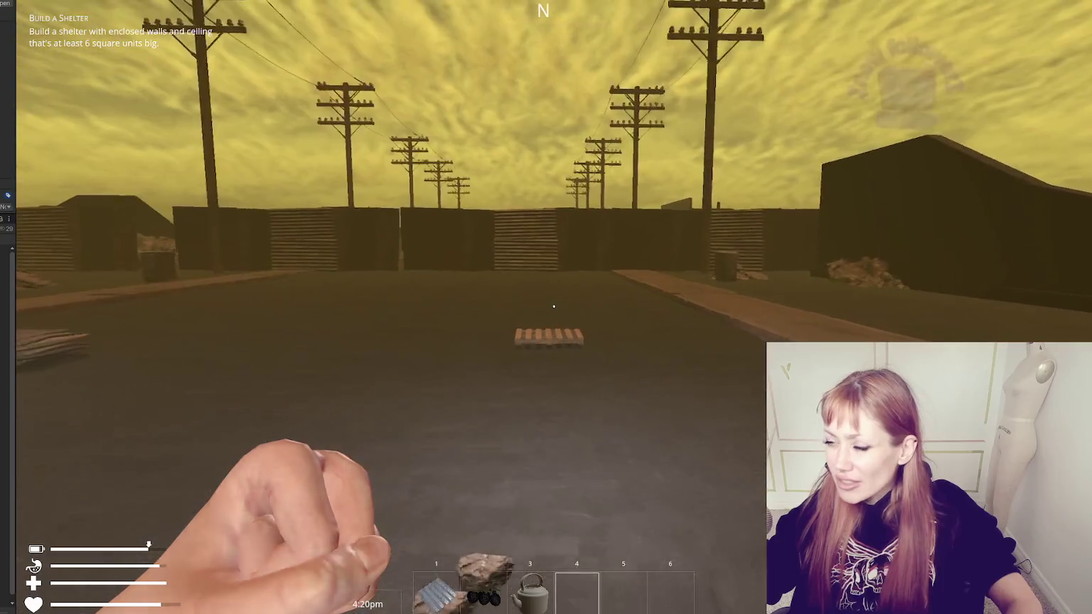
key("w")
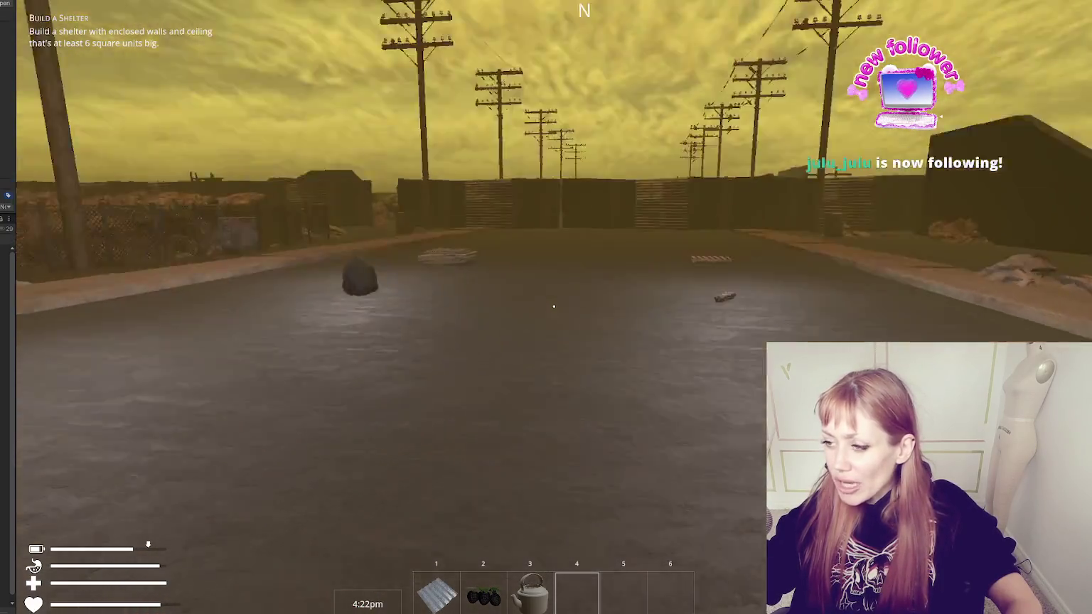
key("w")
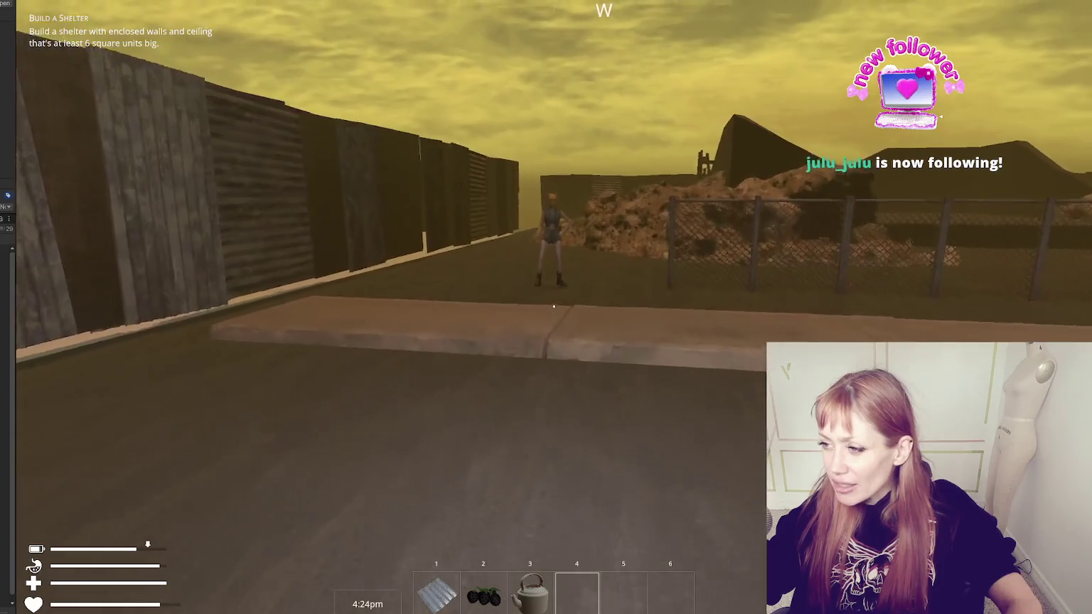
key("w")
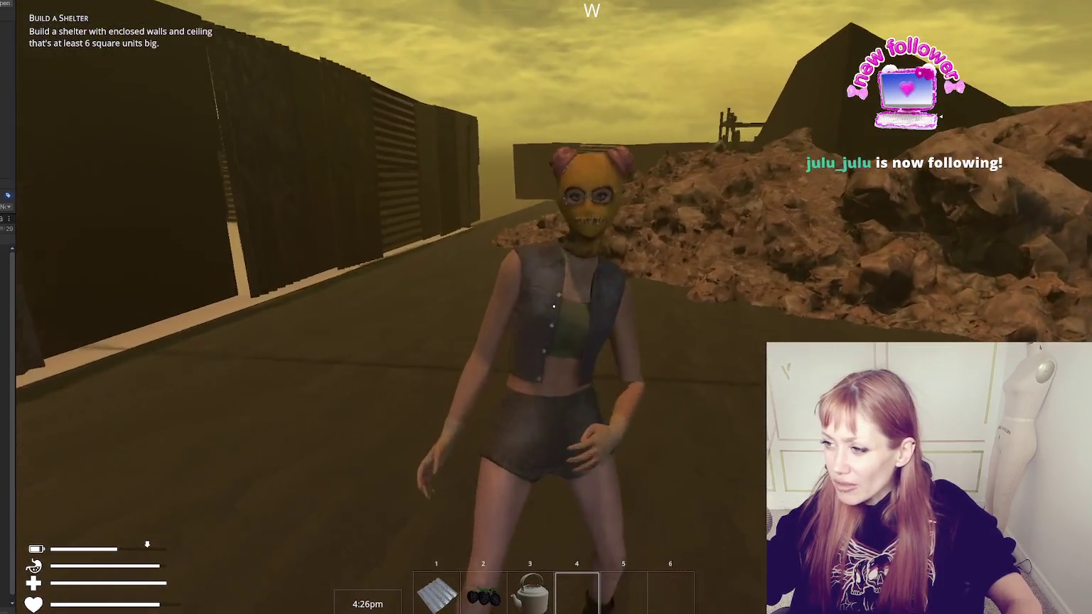
key("w")
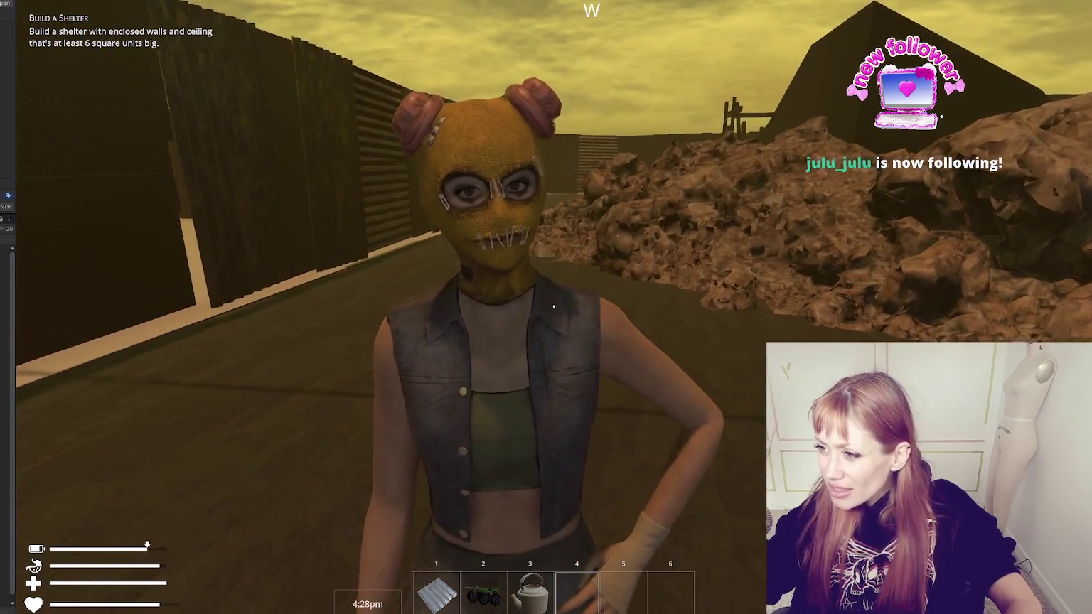
key("w")
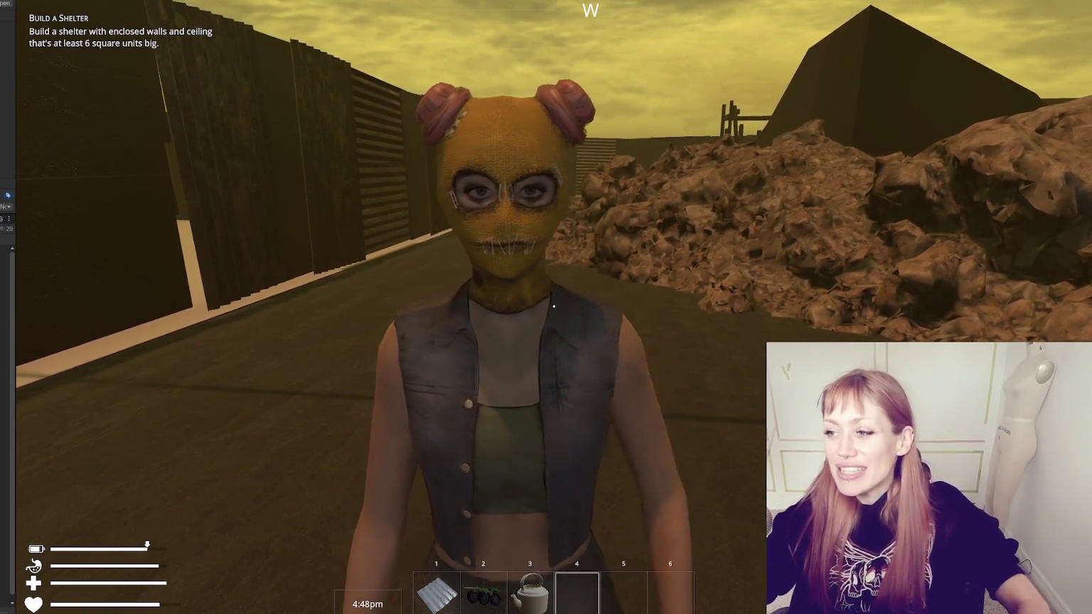
key("Escape")
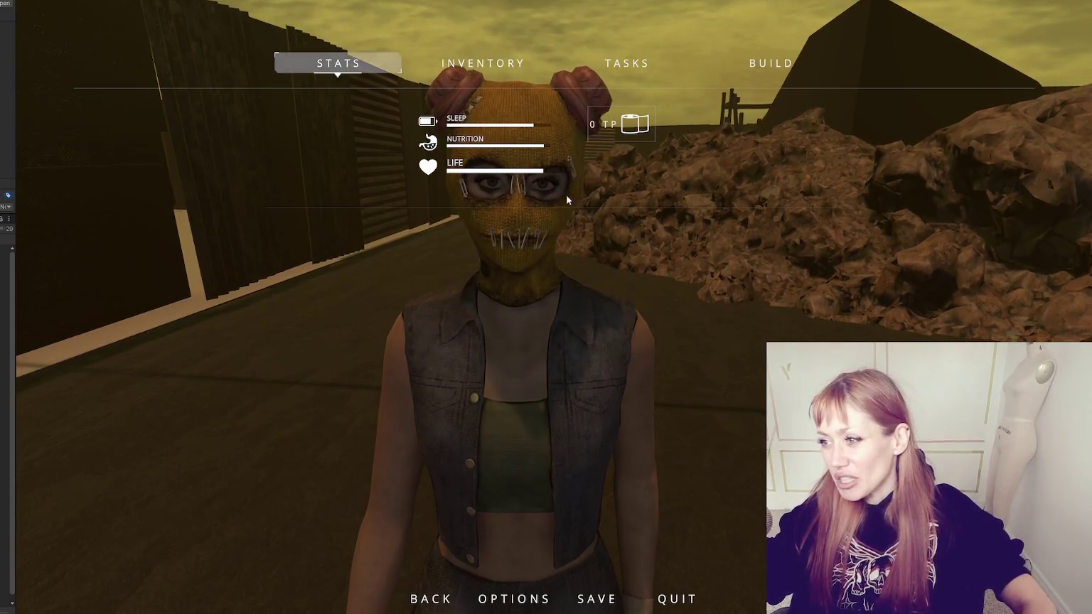
Resume play, walk onto the sidewalk beside the masked character, then pause again
key("Escape")
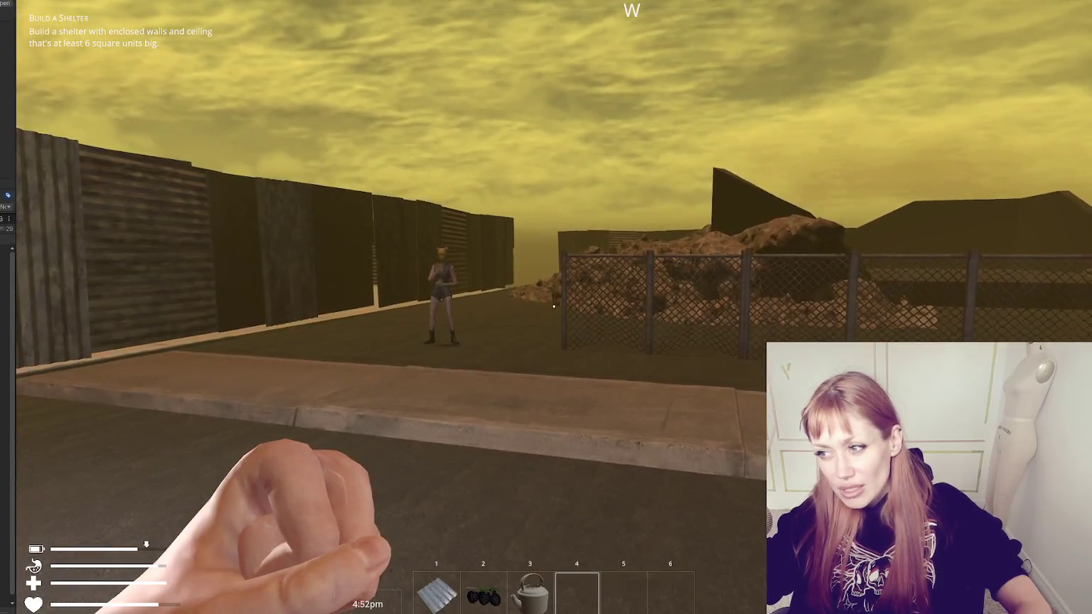
key("w")
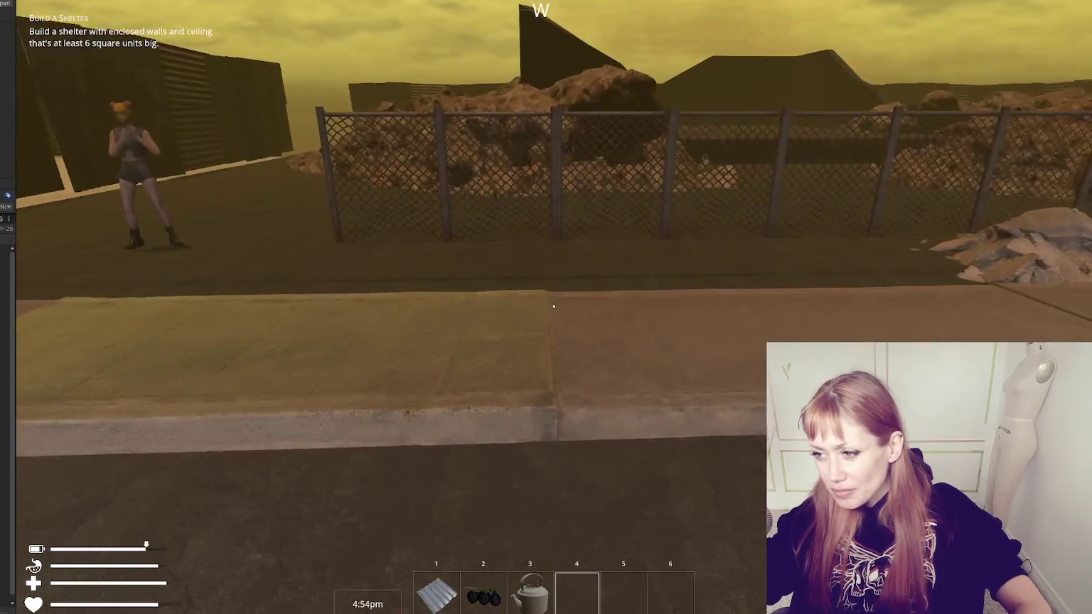
key("s")
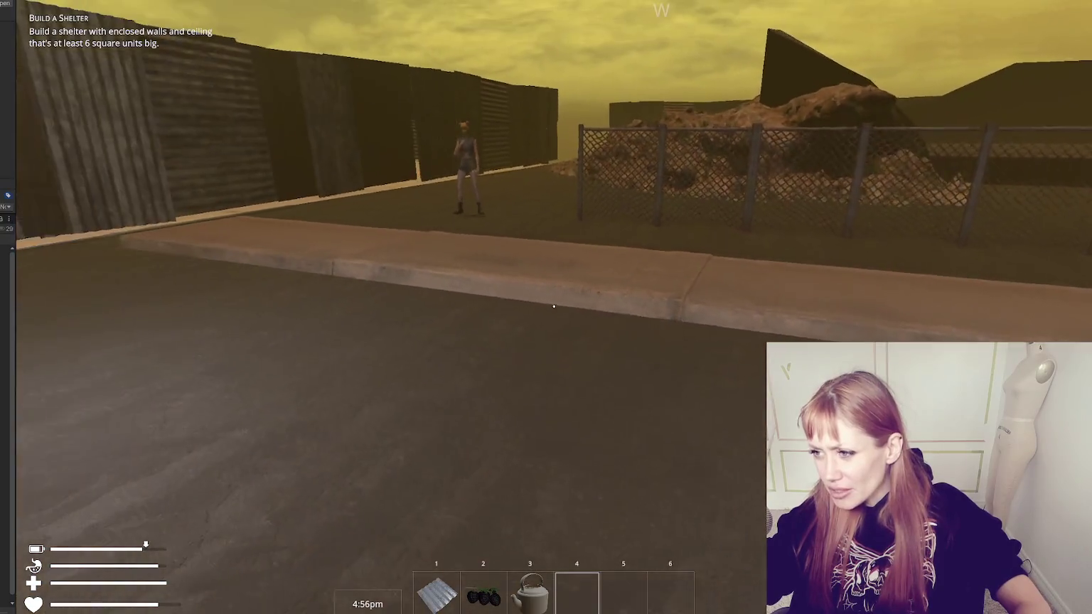
key("w")
key("w")
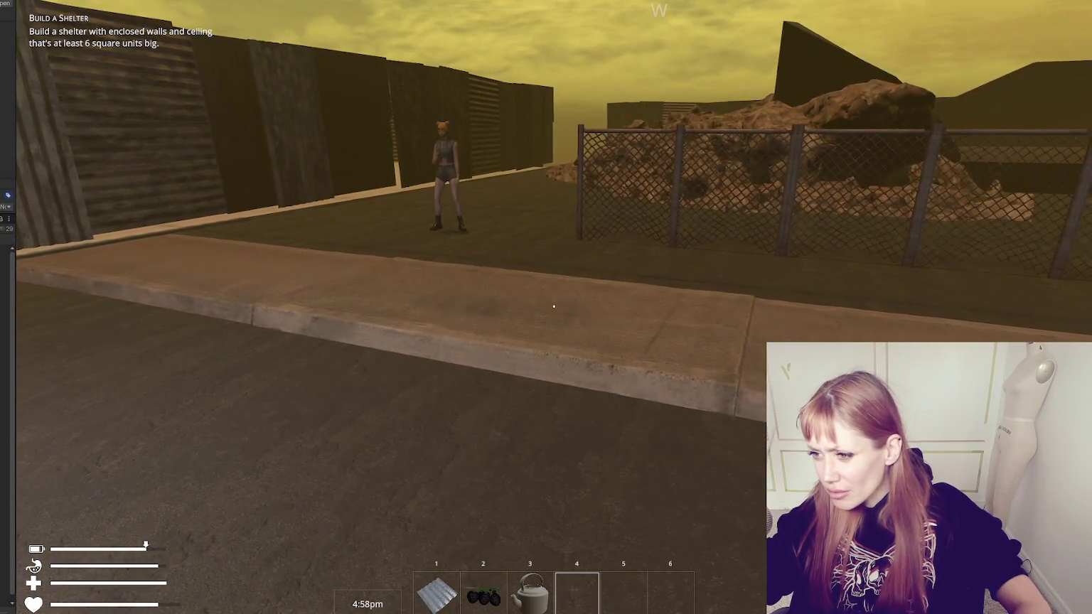
key("w")
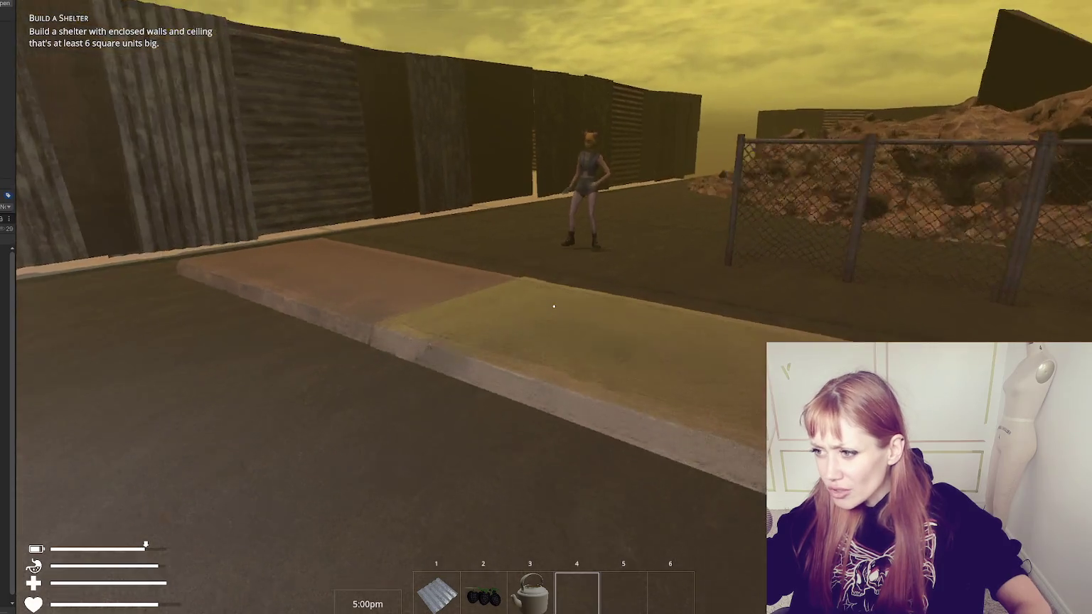
key("w")
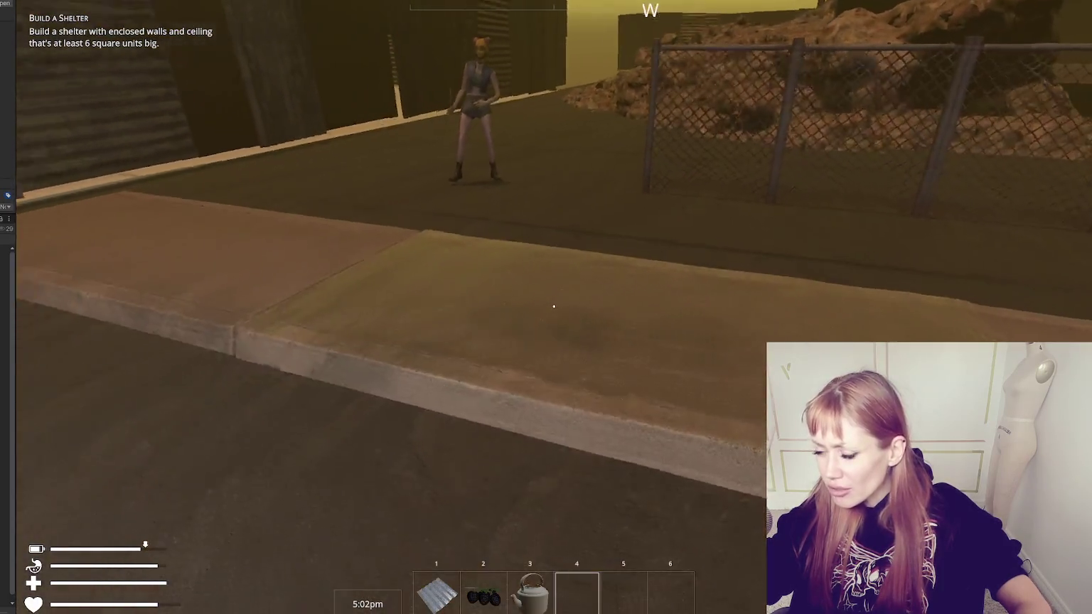
key("w")
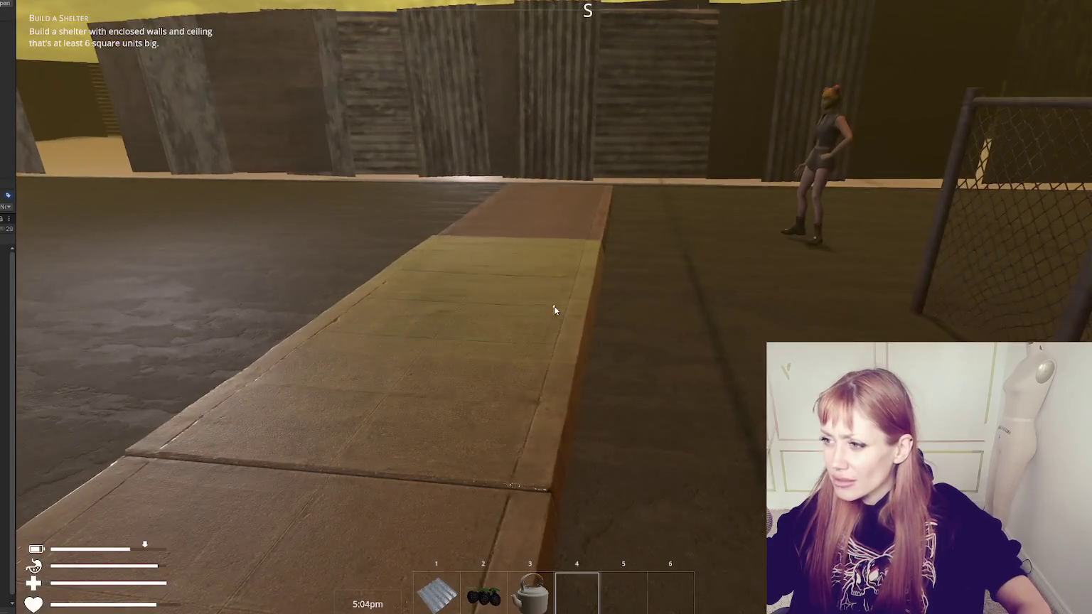
key("Escape")
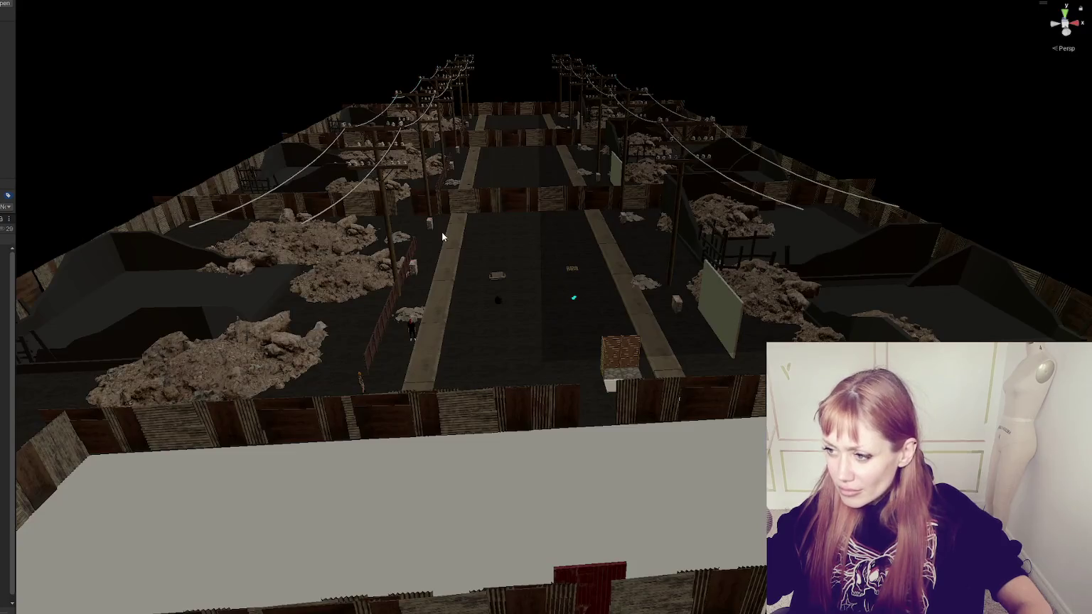
Select the masked character in the Scene view, frame her with F, and zoom out slightly
left_click(361, 382)
key("f")
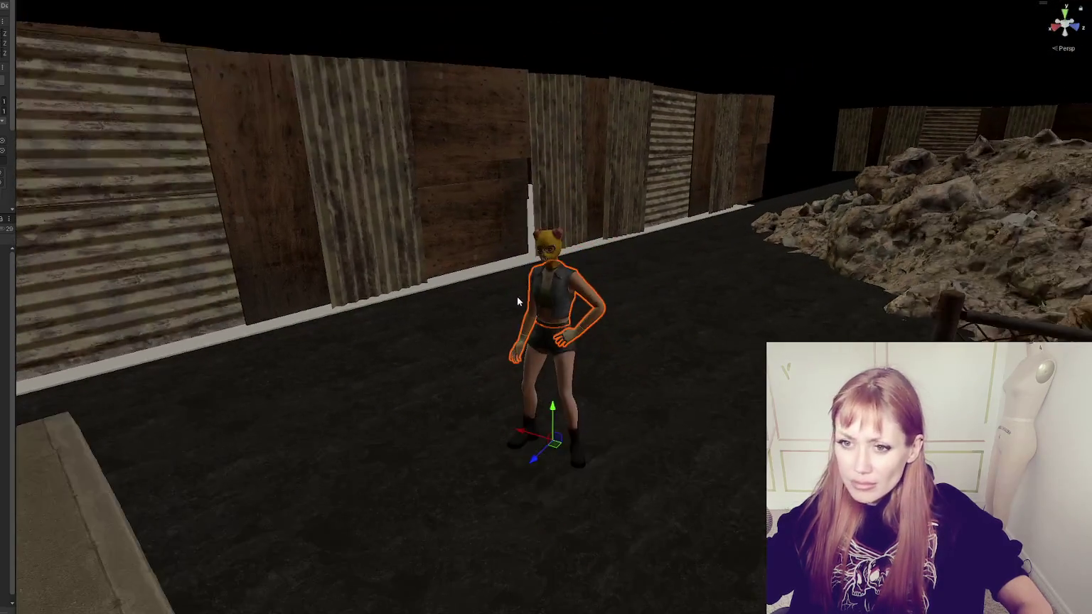
scroll(519, 302, "down", 5)
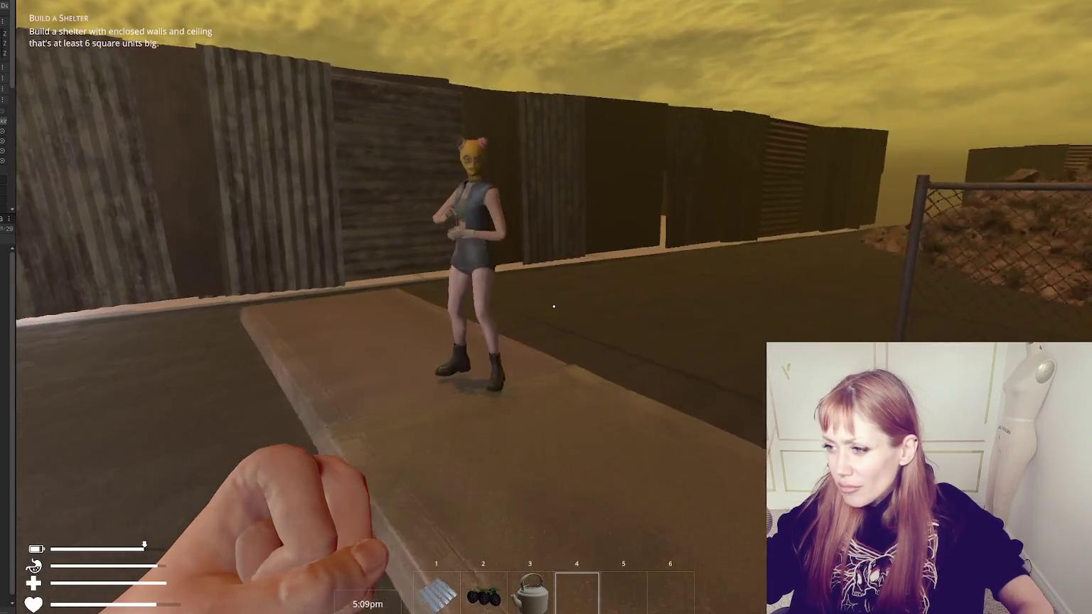
Pause the running game to bring up its pause menu
key("Escape")
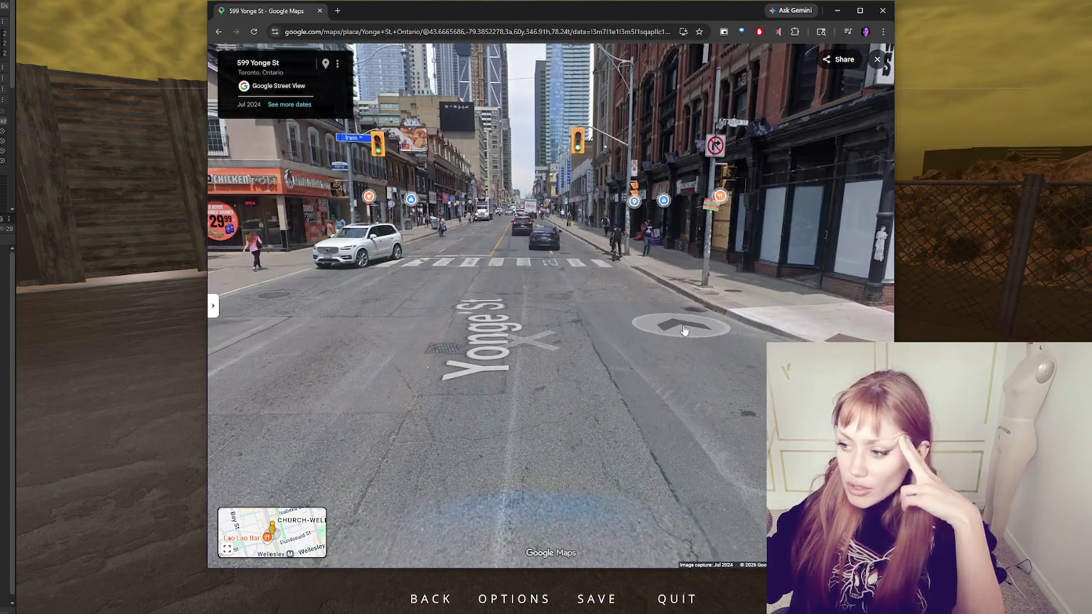
Step up Yonge St from 599 toward Irwin Ave, looking up at the towers and the UPS truck
left_click(695, 321)
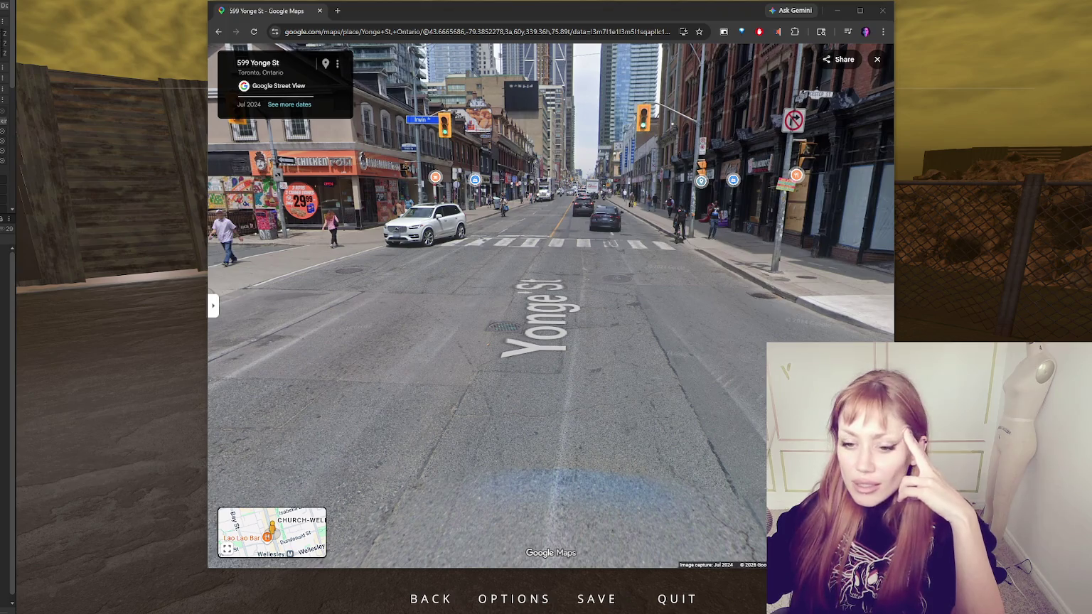
left_click(293, 355)
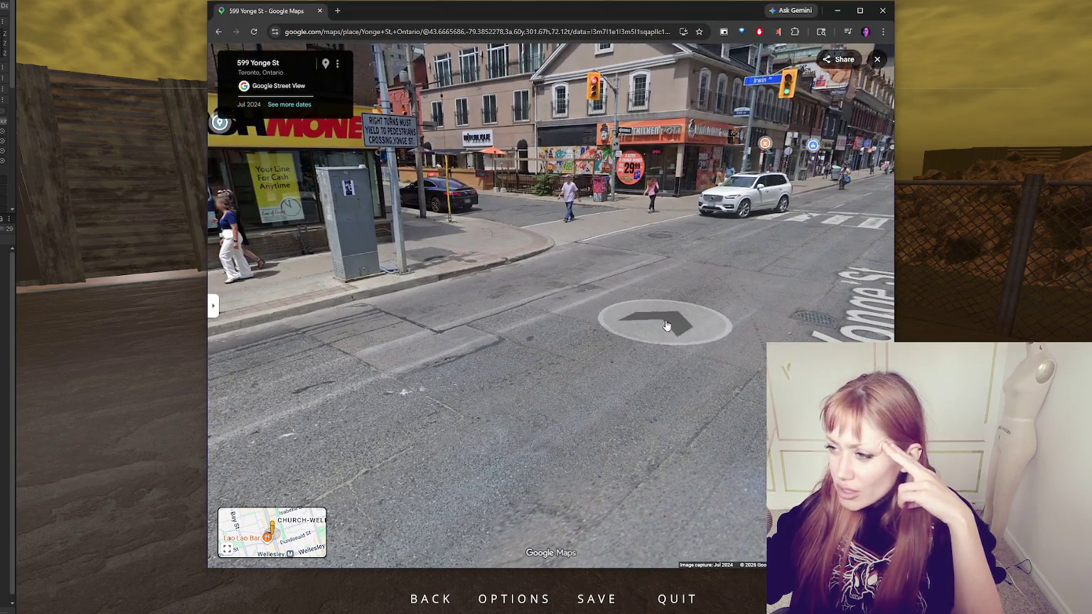
left_click_drag(666, 325, 416, 214)
mouse_move(551, 162)
left_mouse_down()
mouse_move(540, 293)
mouse_move(423, 327)
mouse_move(423, 392)
left_mouse_up()
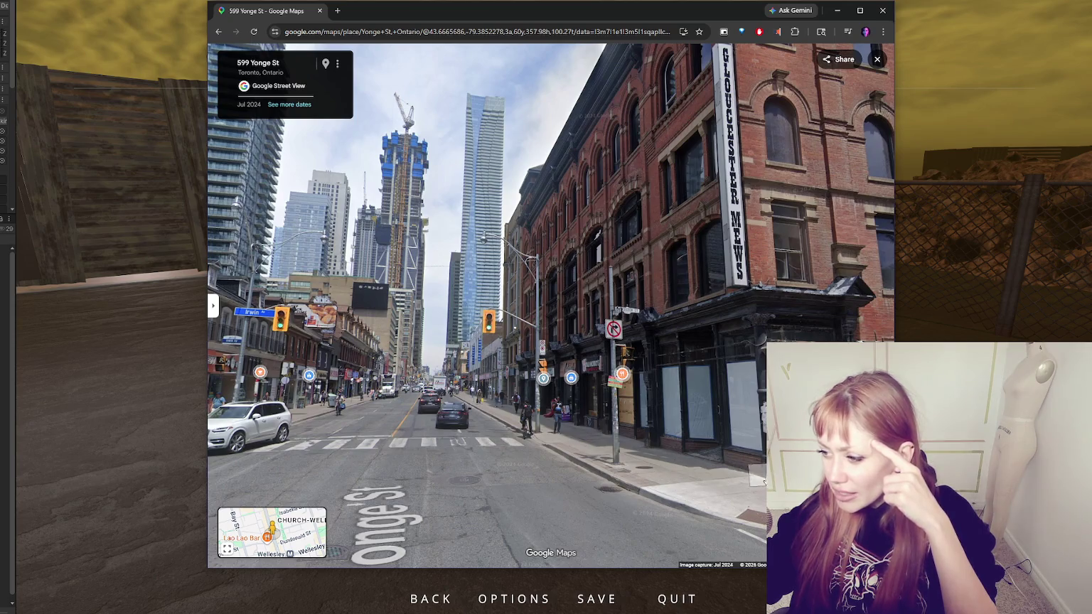
left_click(492, 360)
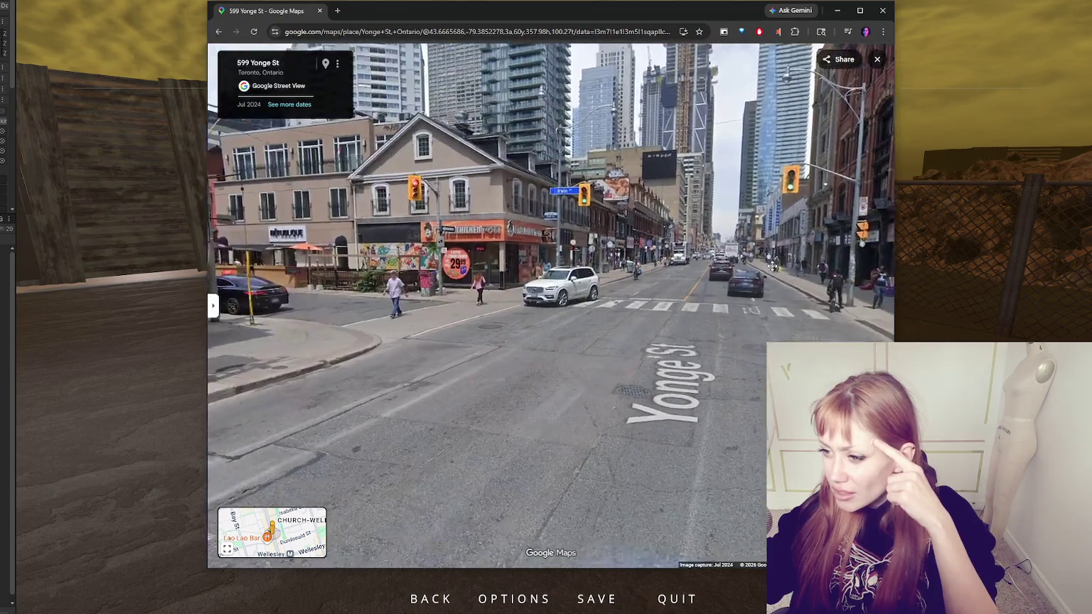
left_click_drag(492, 361, 753, 341)
left_click(711, 355)
mouse_move(370, 469)
left_mouse_down()
mouse_move(650, 471)
mouse_move(653, 496)
mouse_move(714, 511)
left_mouse_up()
mouse_move(378, 512)
left_mouse_down()
mouse_move(818, 426)
mouse_move(726, 427)
mouse_move(585, 560)
left_mouse_up()
mouse_move(604, 320)
left_mouse_down()
mouse_move(612, 498)
mouse_move(617, 299)
mouse_move(624, 290)
mouse_move(597, 398)
mouse_move(706, 200)
mouse_move(690, 287)
left_mouse_up()
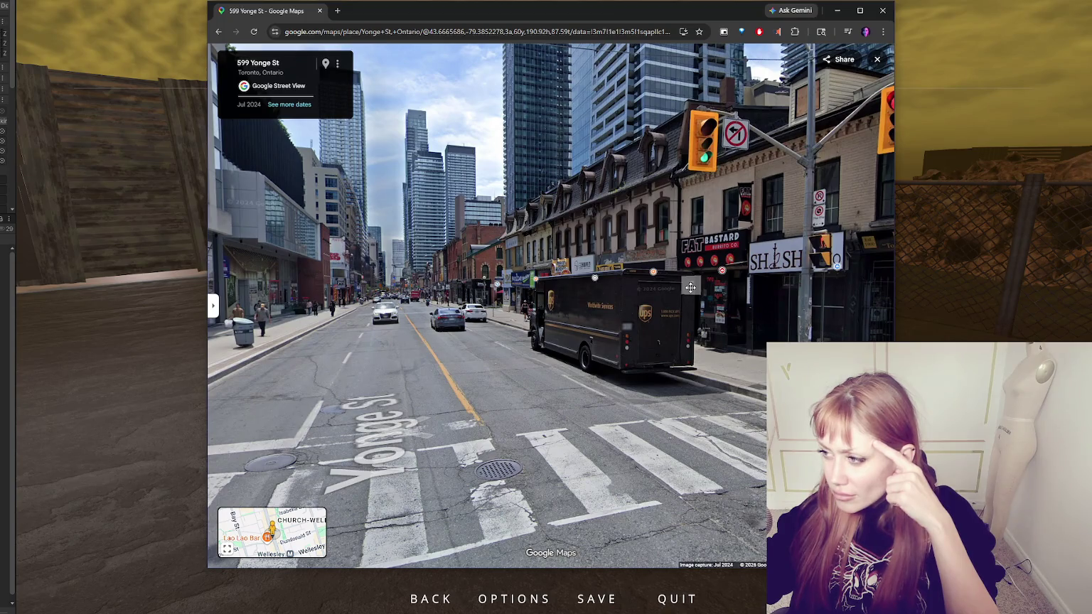
left_click_drag(691, 286, 713, 276)
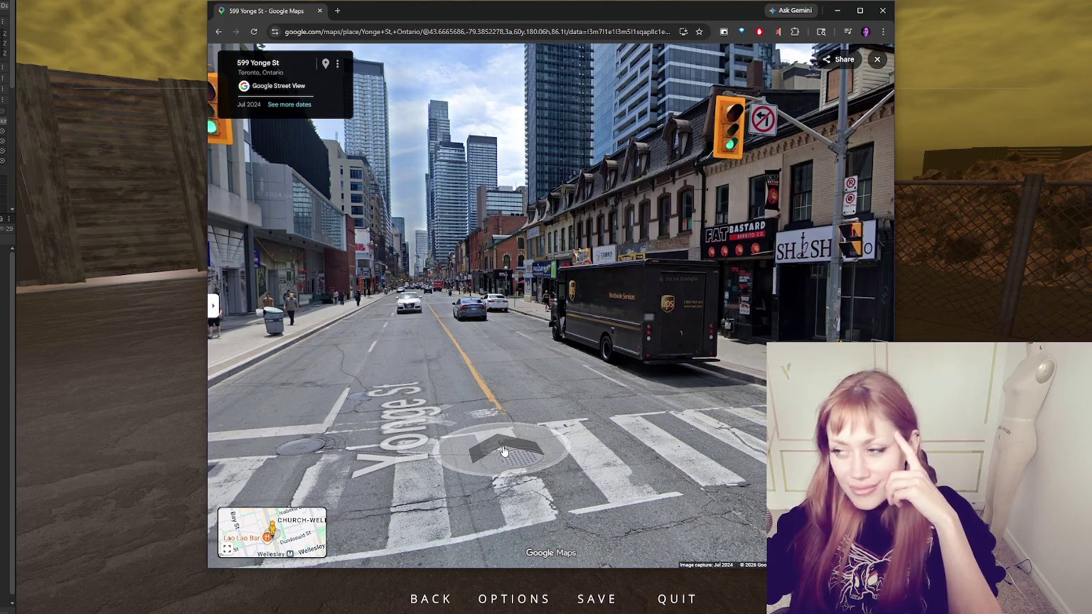
Advance past the UPS truck to the Gloucester St corner, viewing the Green Merchant storefronts
left_click(675, 425)
left_click_drag(675, 425, 359, 390)
left_click(360, 390)
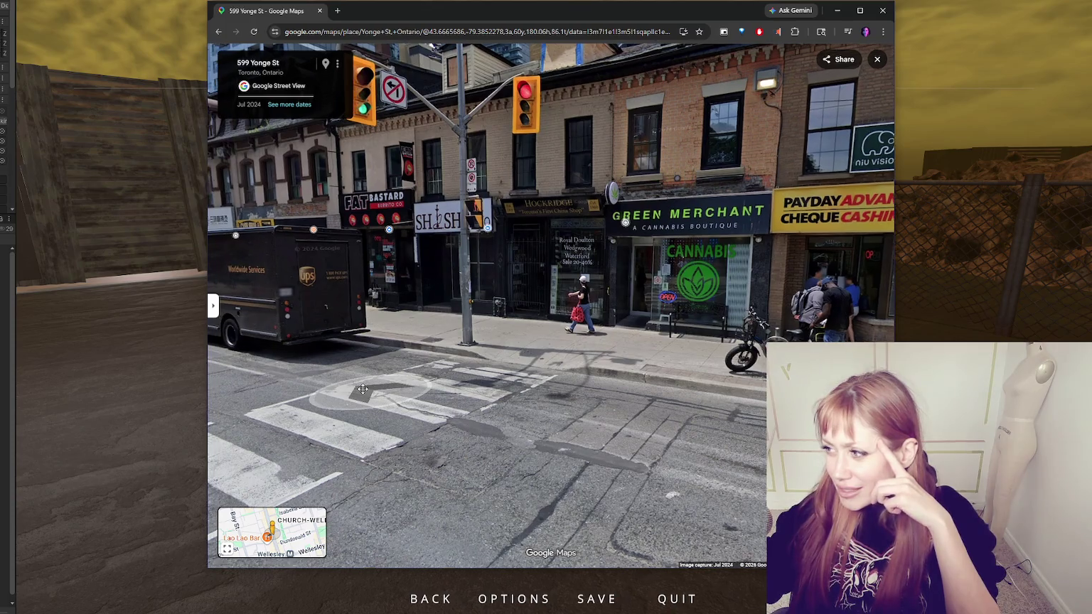
left_click_drag(711, 285, 496, 226)
left_click(496, 226)
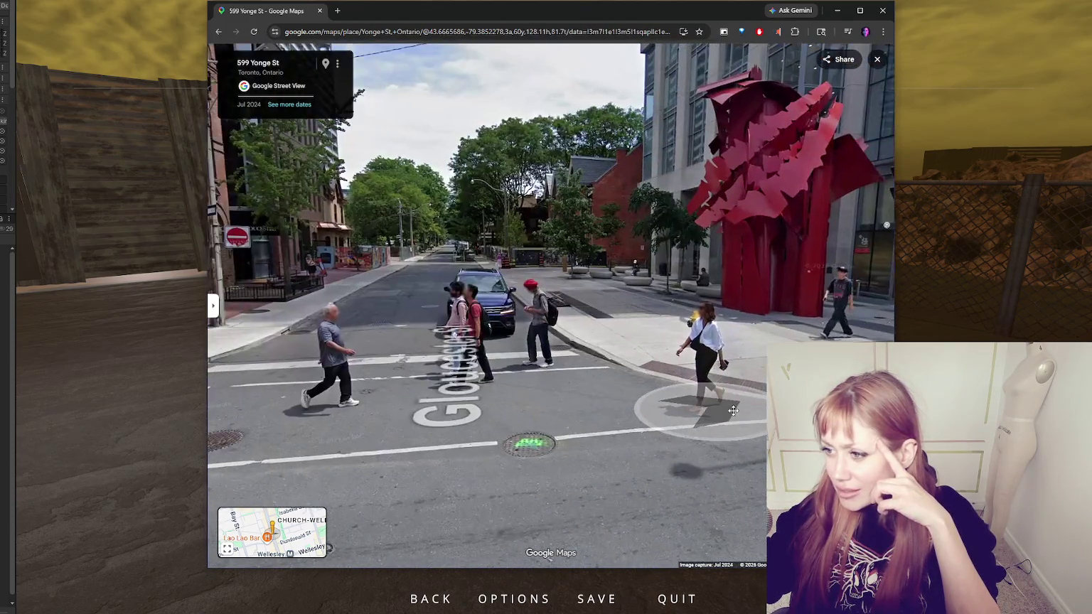
left_click(532, 441)
left_click_drag(532, 442, 521, 319)
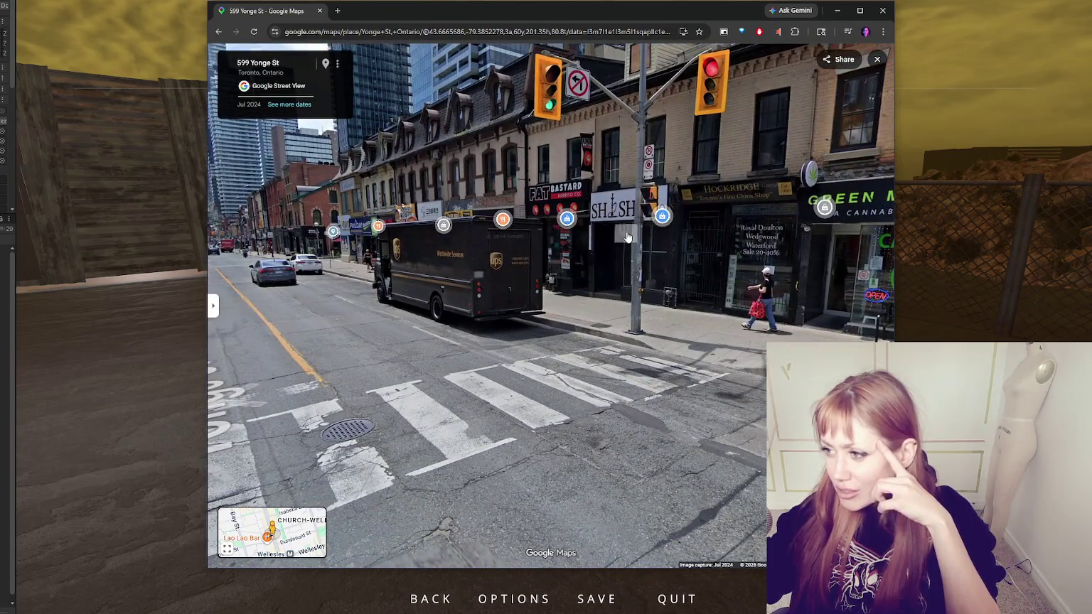
left_click_drag(621, 370, 426, 365)
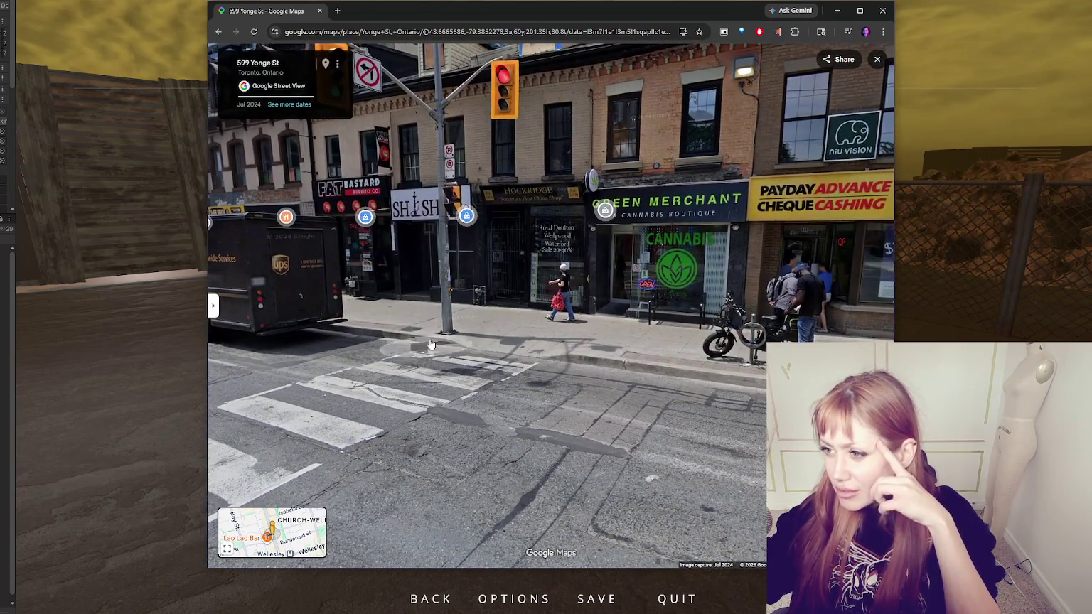
left_click_drag(431, 186, 526, 372)
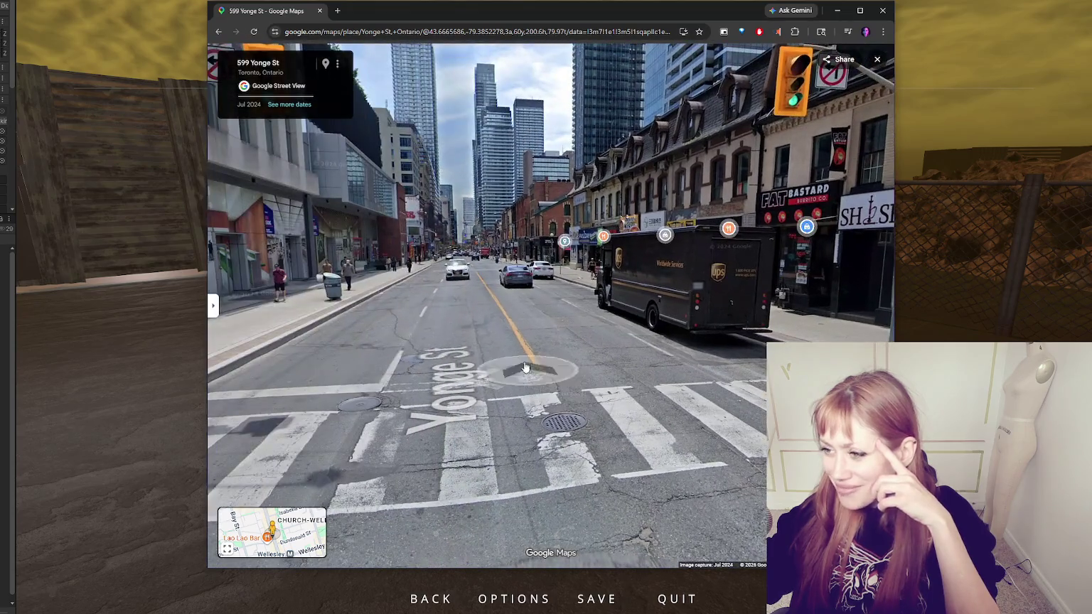
Continue past RBC Royal Bank and 585 Yonge St to 575 Yonge St, facing the towers
left_click(471, 267)
mouse_move(711, 366)
left_mouse_down()
mouse_move(256, 364)
mouse_move(597, 371)
left_mouse_up()
left_click_drag(427, 366, 470, 390)
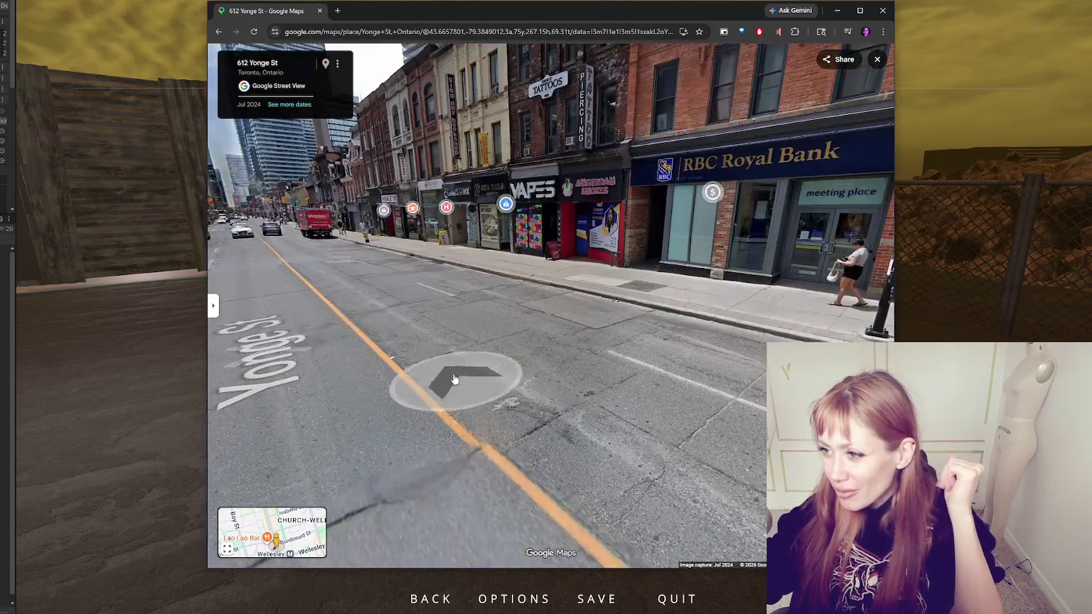
left_click(428, 365)
mouse_move(541, 373)
left_mouse_down()
mouse_move(324, 317)
mouse_move(615, 348)
left_mouse_up()
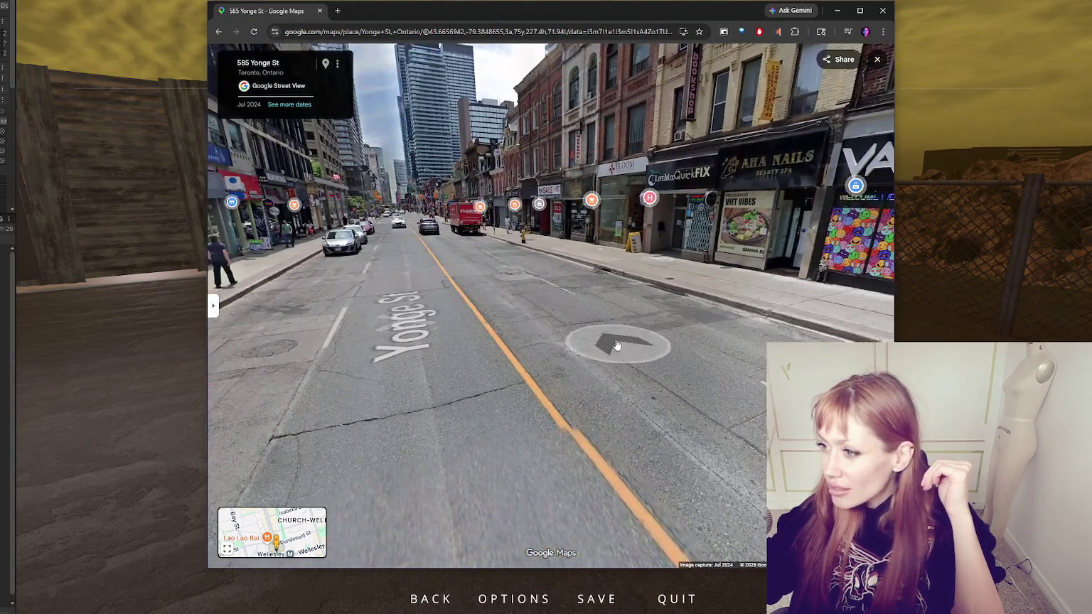
left_click(446, 269)
mouse_move(455, 284)
left_mouse_down()
mouse_move(526, 363)
mouse_move(604, 485)
left_mouse_up()
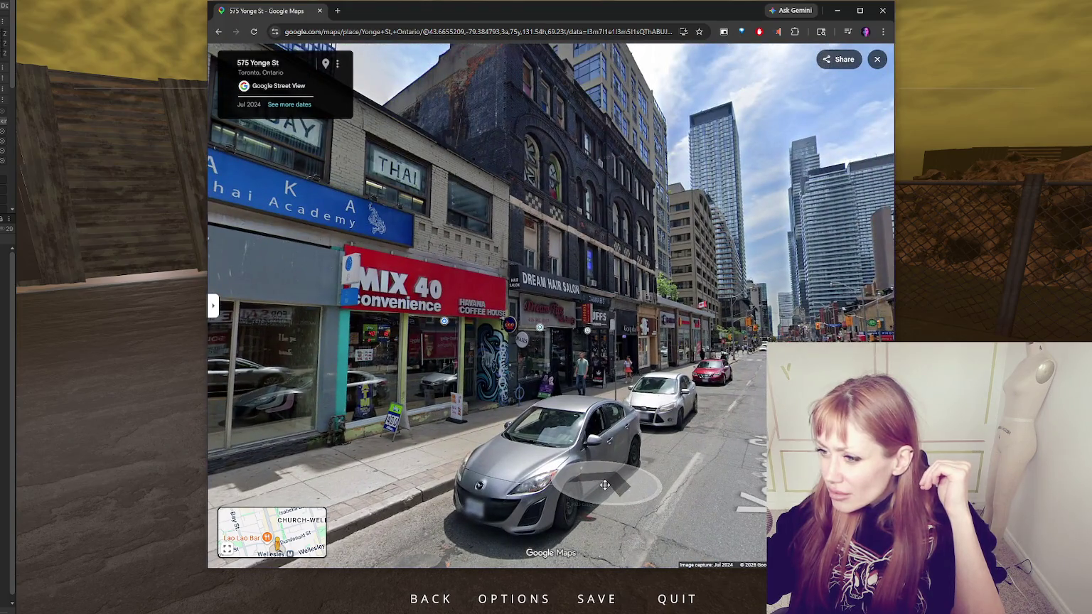
left_click(604, 485)
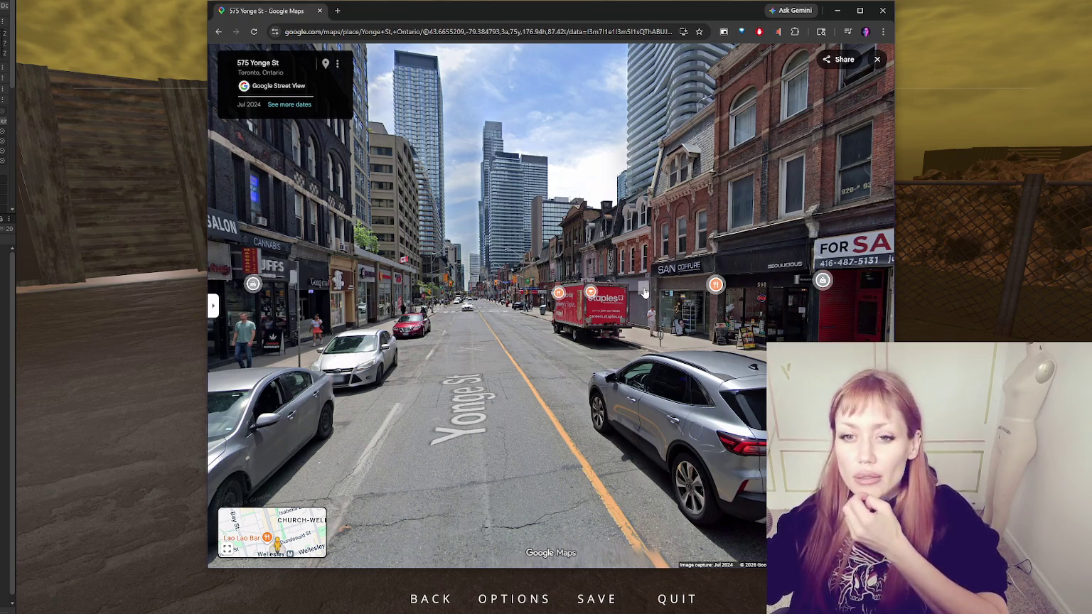
mouse_move(708, 293)
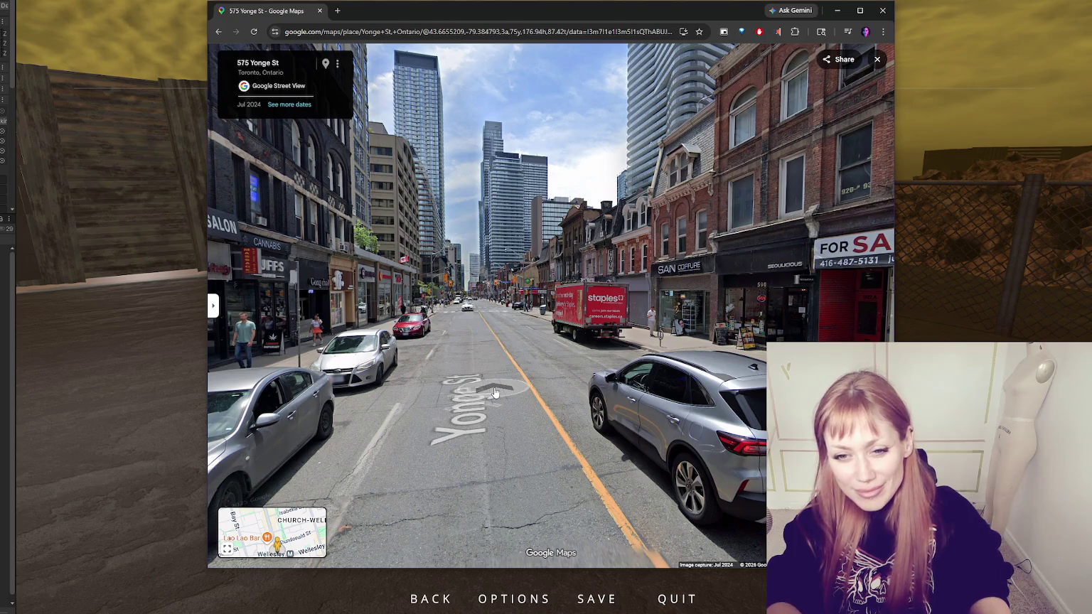
Advance two more steps along Yonge St, then switch from Chrome back to the Unity game
left_click(496, 393)
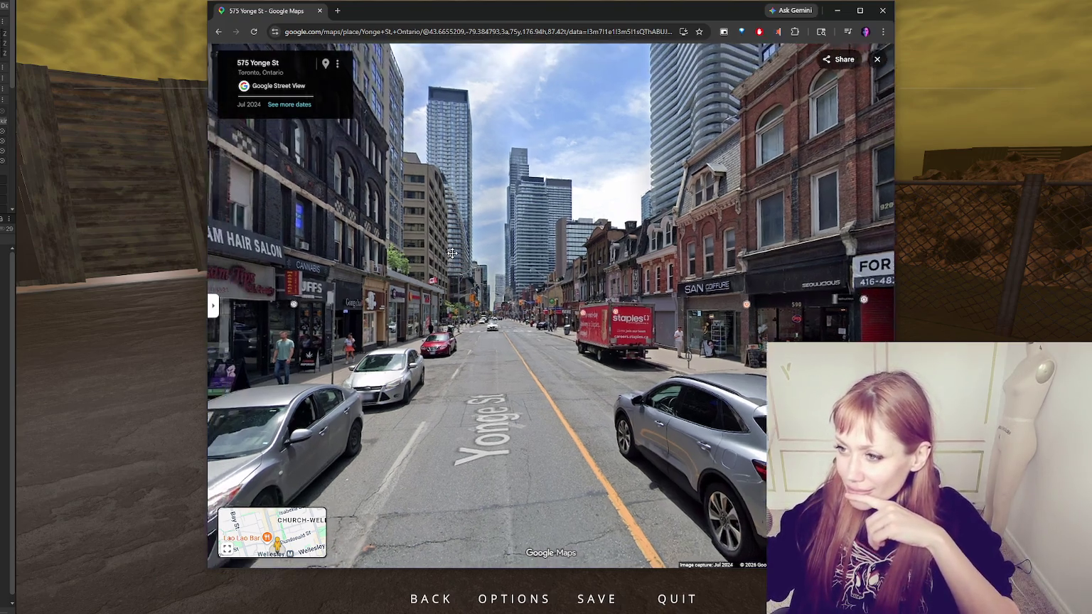
left_click(453, 253)
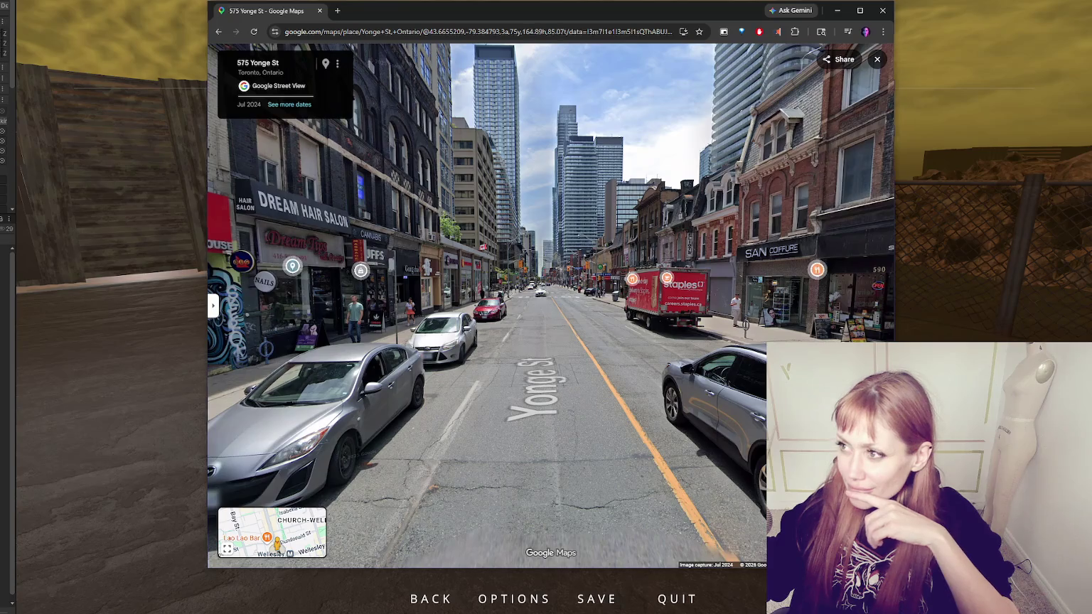
key("alt+Tab")
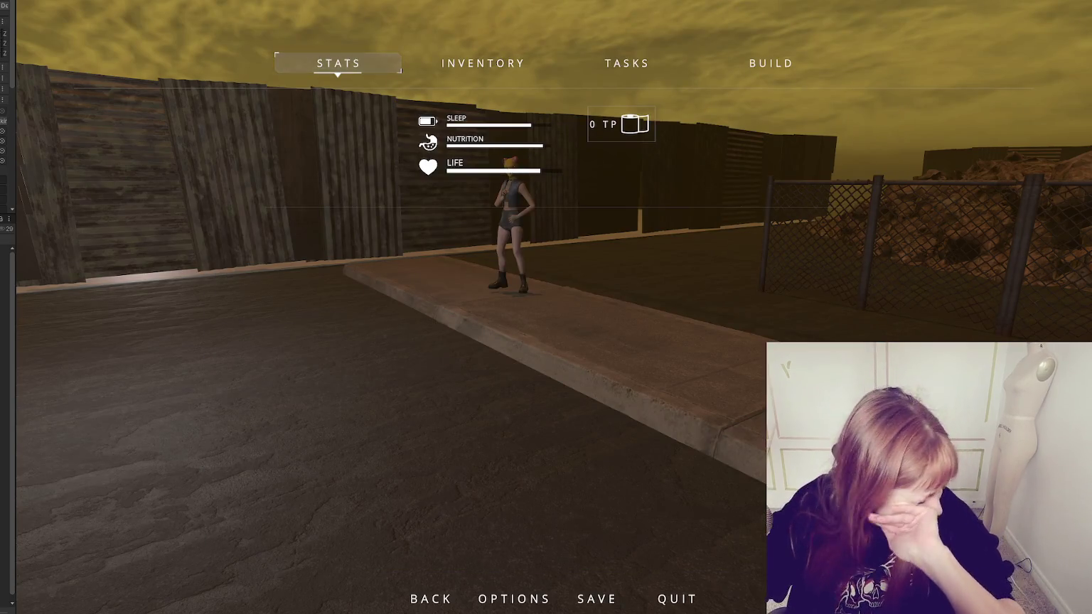
Move the pause-menu focus from STATS to INVENTORY
key("Right")
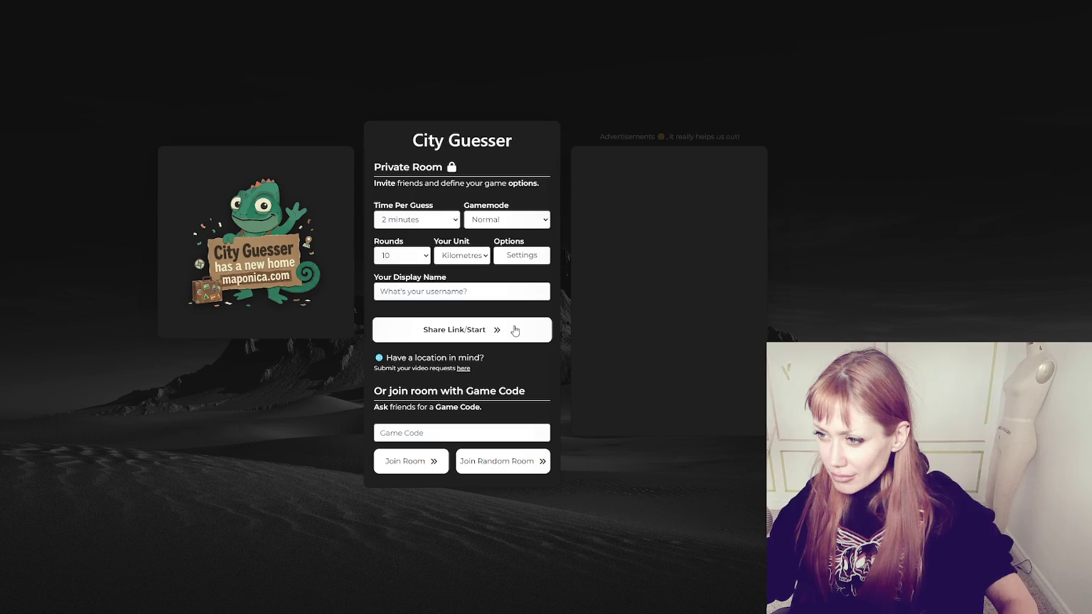
Set the private room to 5 rounds, check the map settings, and enter a display name
left_click(411, 254)
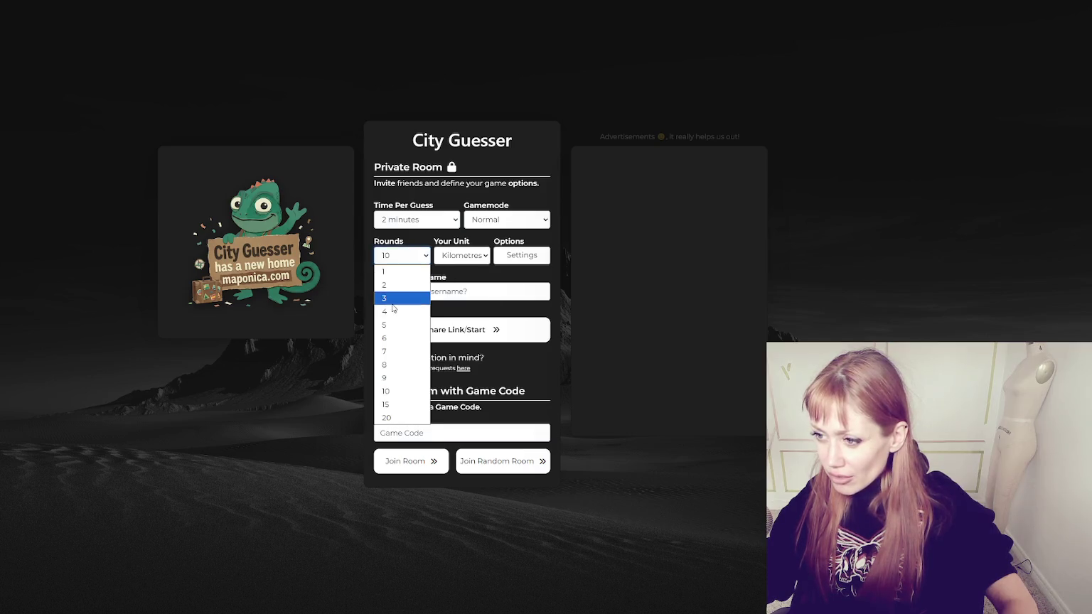
left_click(392, 325)
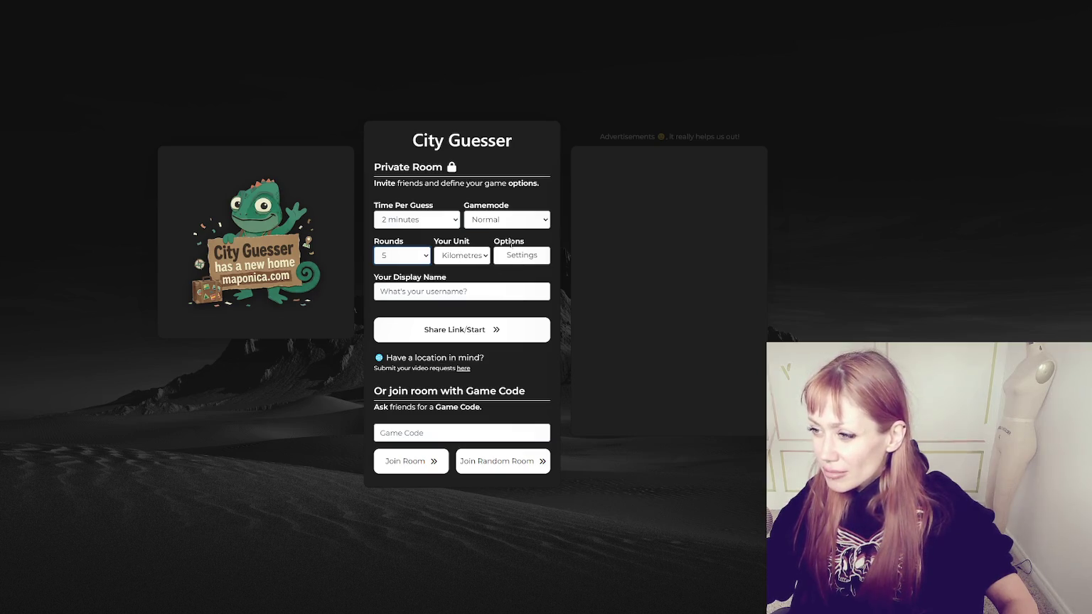
left_click(513, 252)
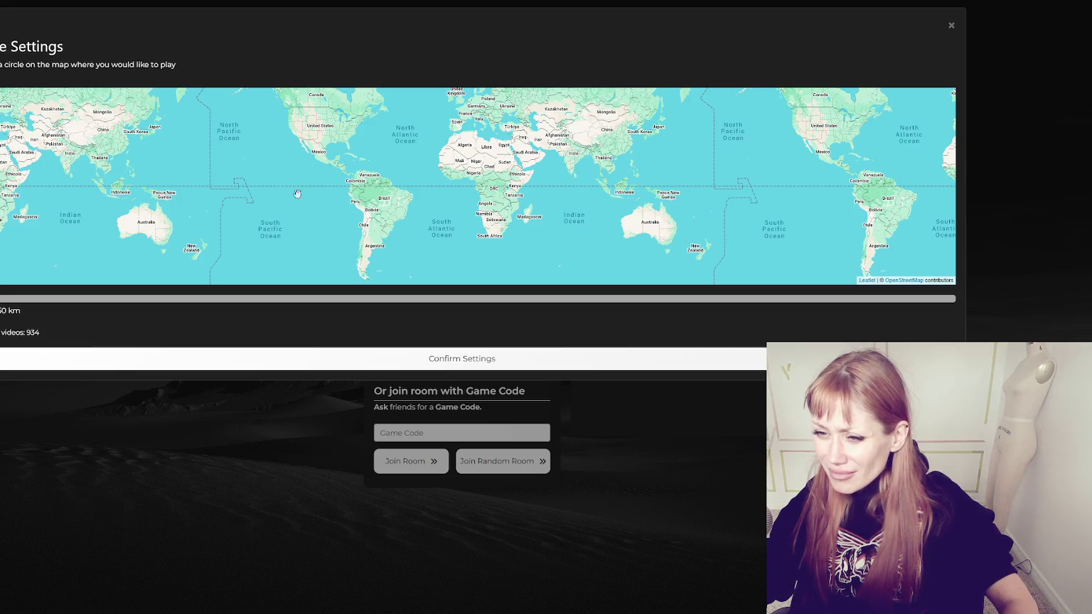
left_click(663, 431)
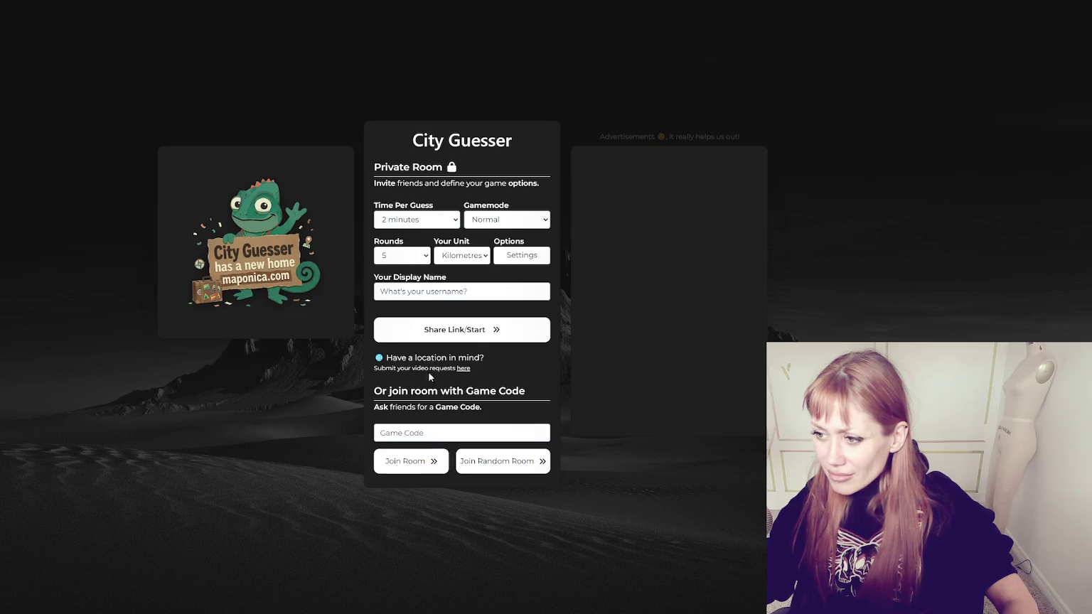
left_click(423, 291)
type("Lana")
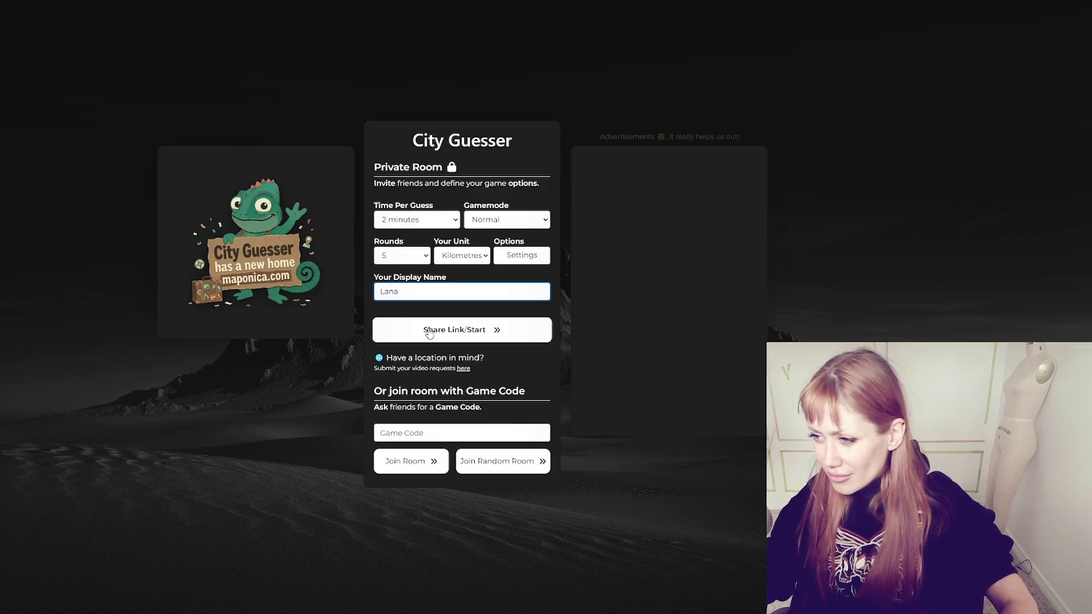
Create the room, copy its invite link, turn on Streamer/Teacher Mode, and start the game
left_click(430, 331)
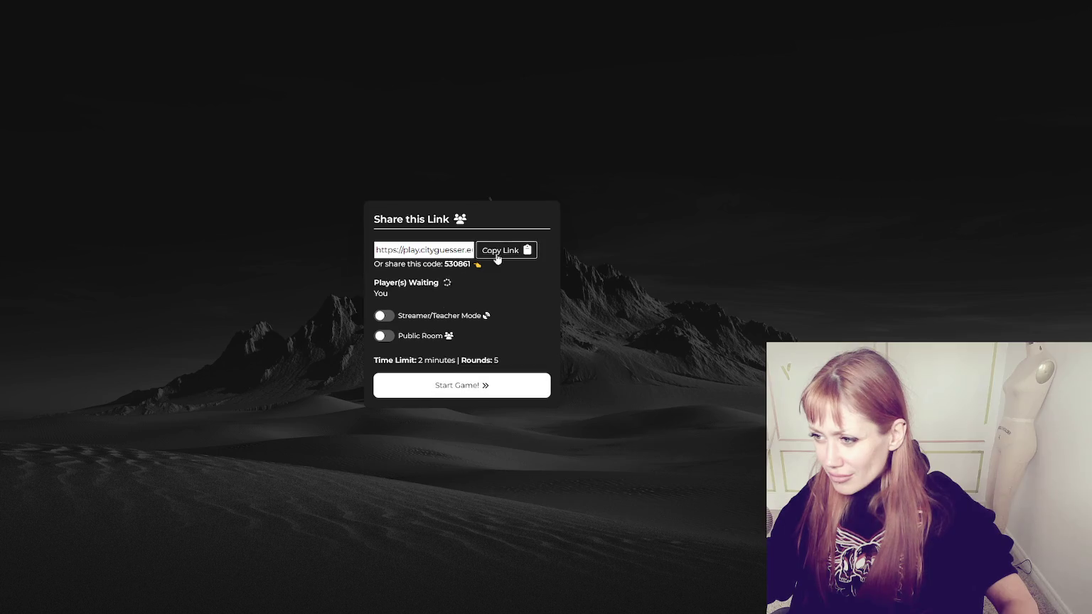
left_click(503, 251)
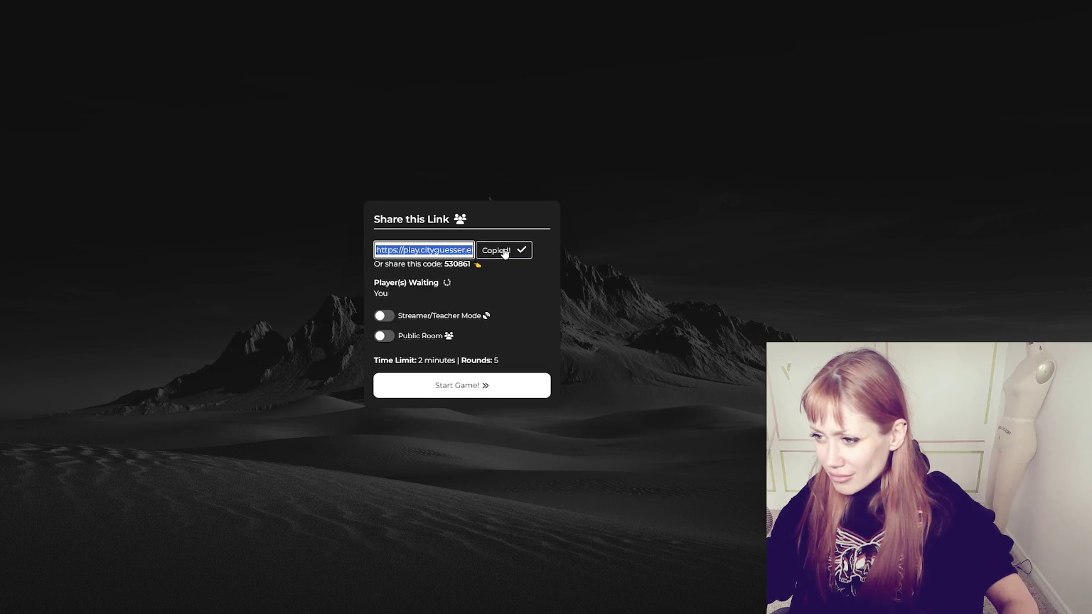
left_click(384, 315)
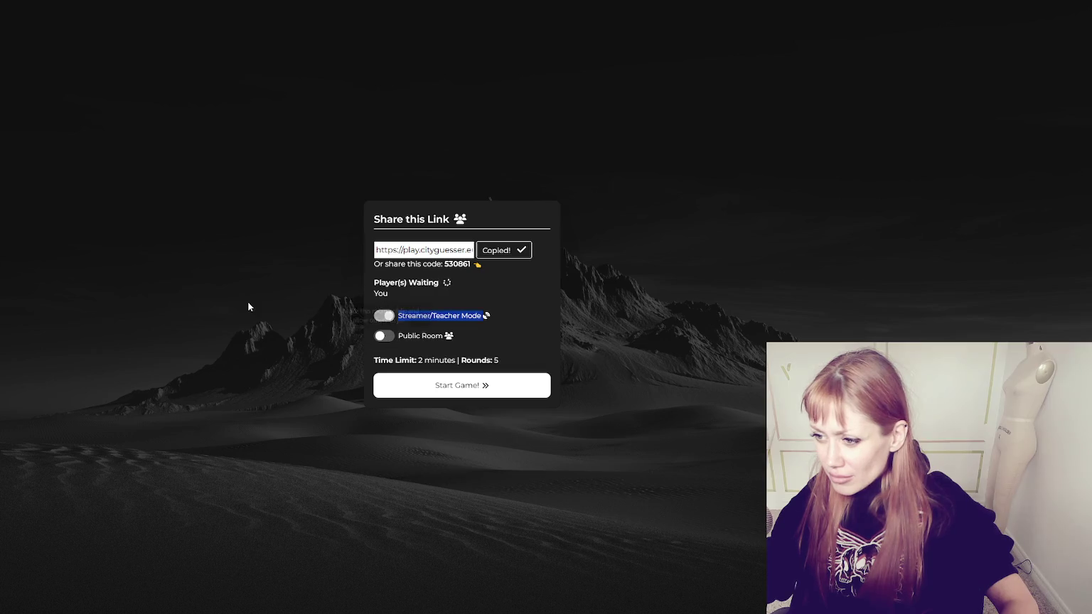
left_click(519, 249)
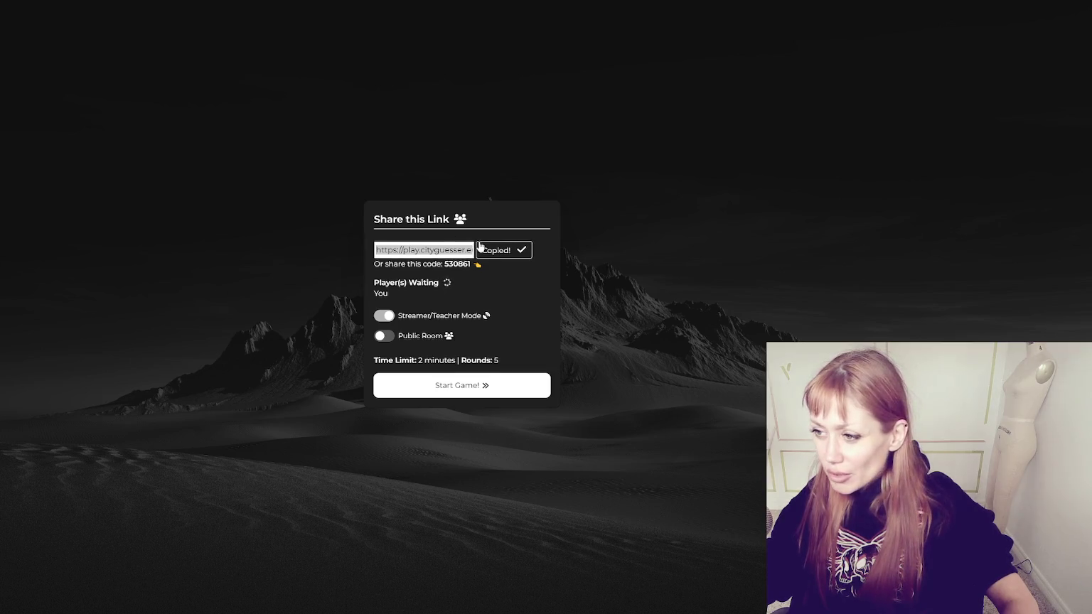
left_click(502, 250)
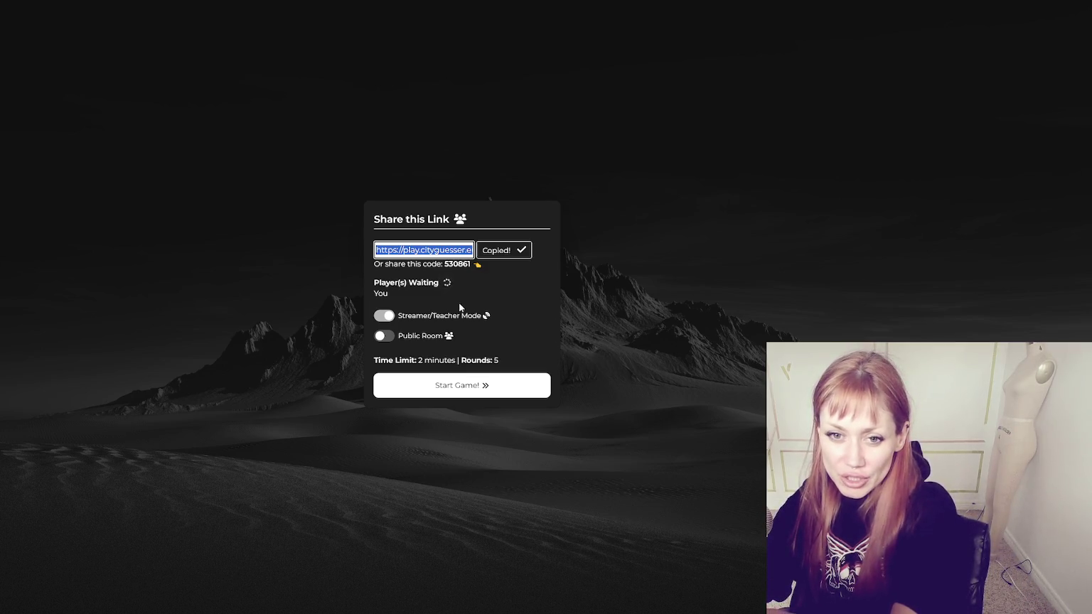
left_click(474, 392)
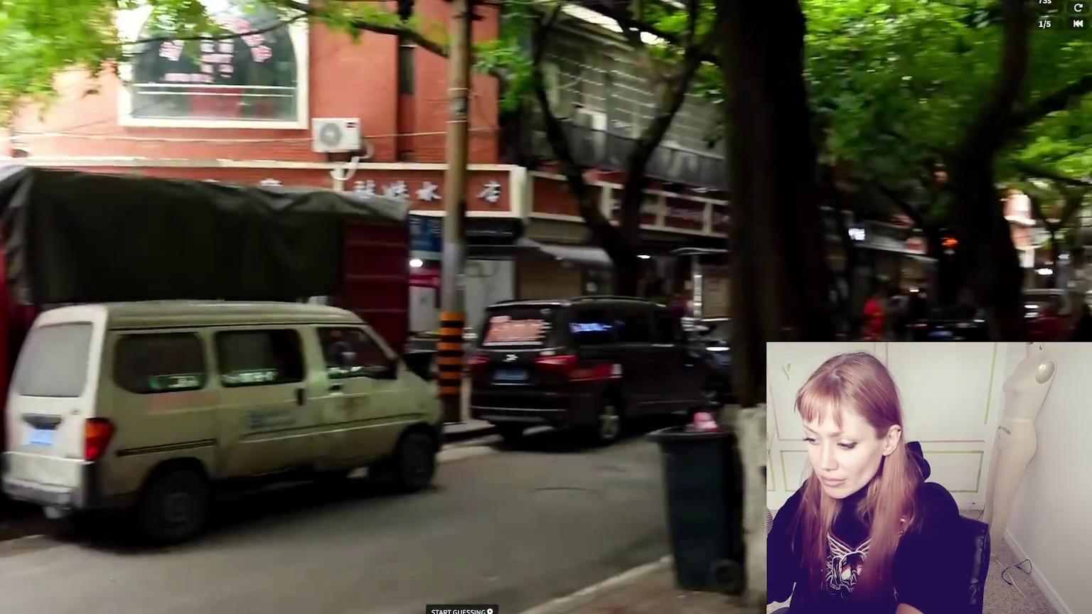
Place the round 1 guess marker in southeast China and submit it
left_click(462, 611)
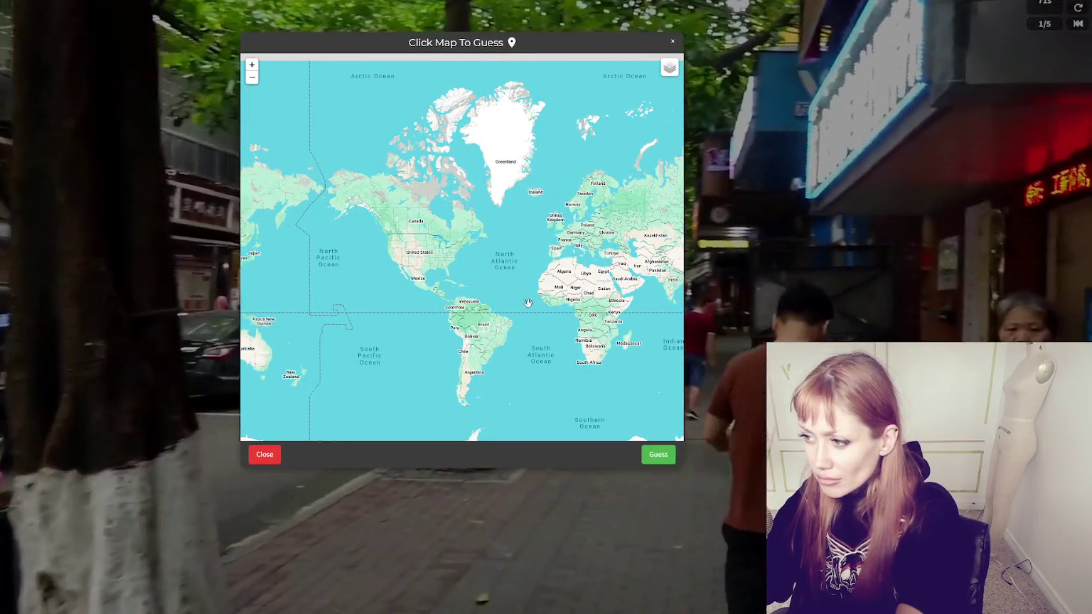
scroll(424, 318, "up", 5)
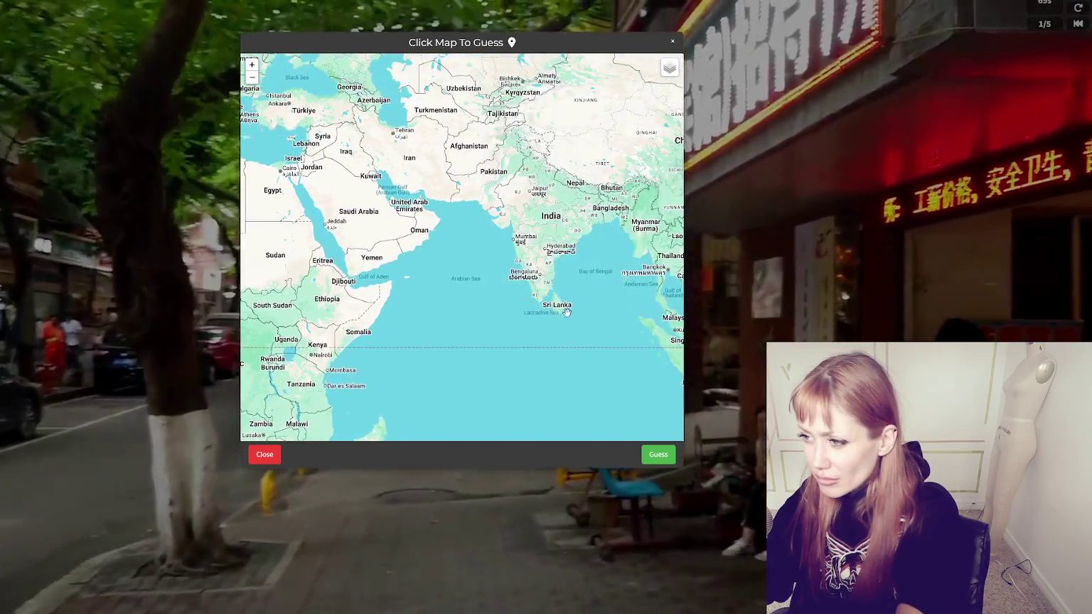
scroll(562, 313, "down", 3)
left_click_drag(646, 207, 612, 264)
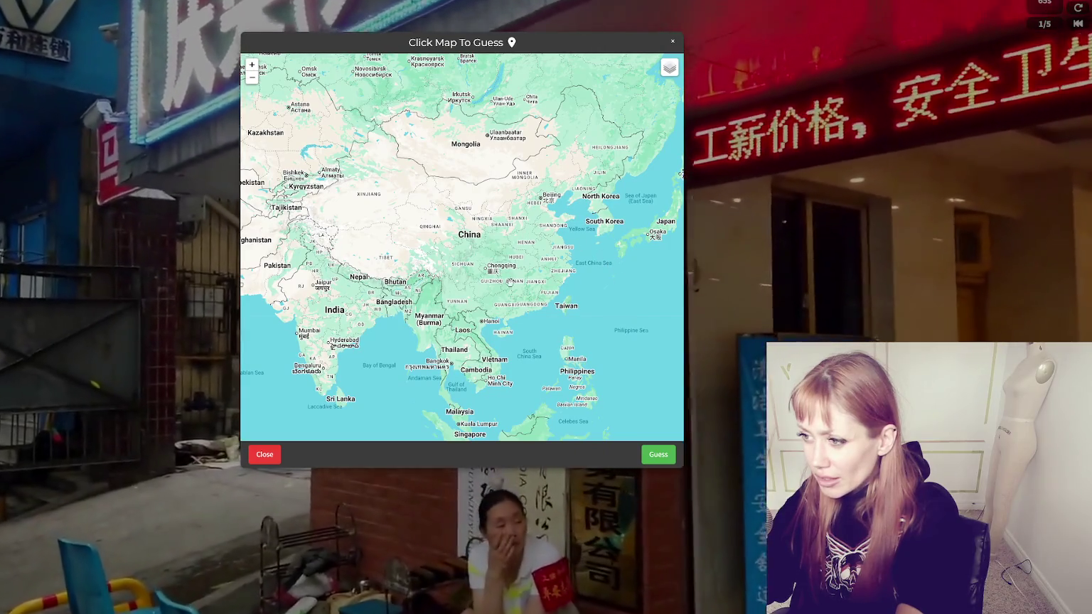
left_click(539, 292)
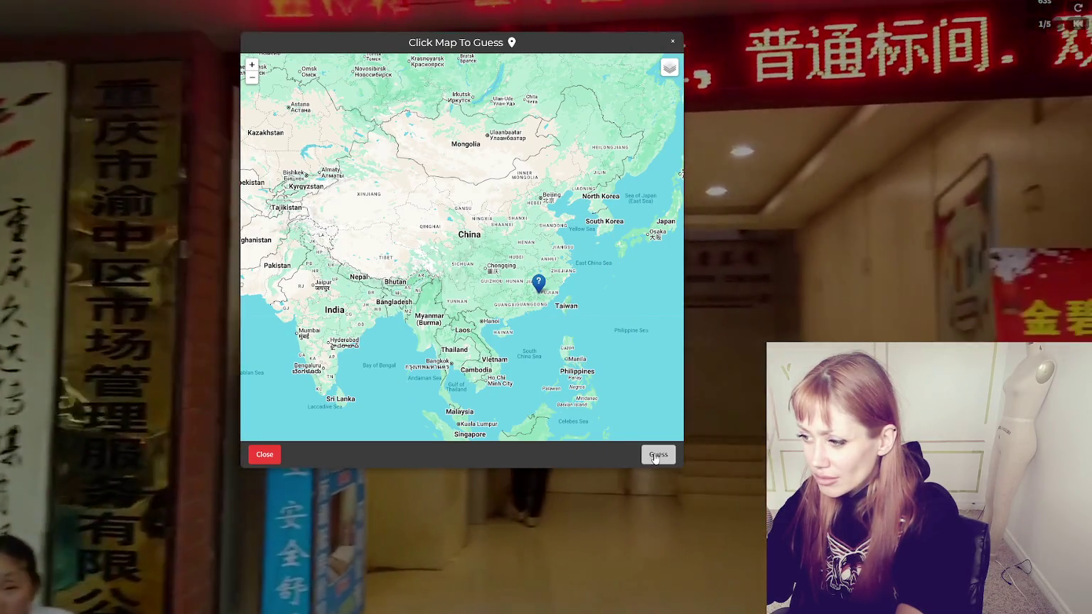
left_click(655, 456)
Review the 1030.7-kilometre result and Player Stats, then continue to round 2
scroll(463, 357, "down", 3)
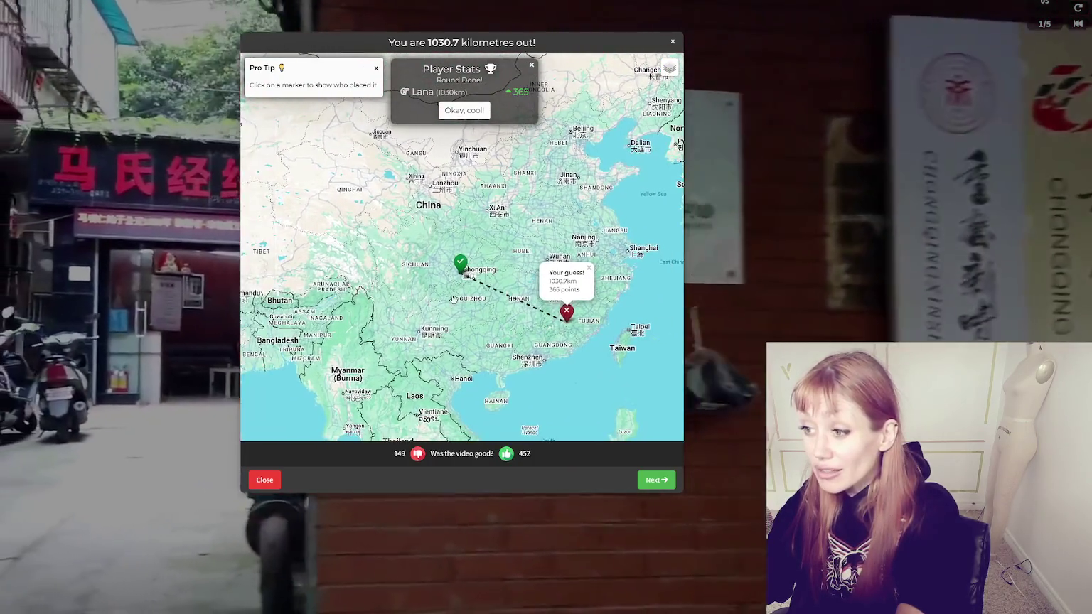
scroll(454, 299, "up", 3)
scroll(453, 291, "up", 3)
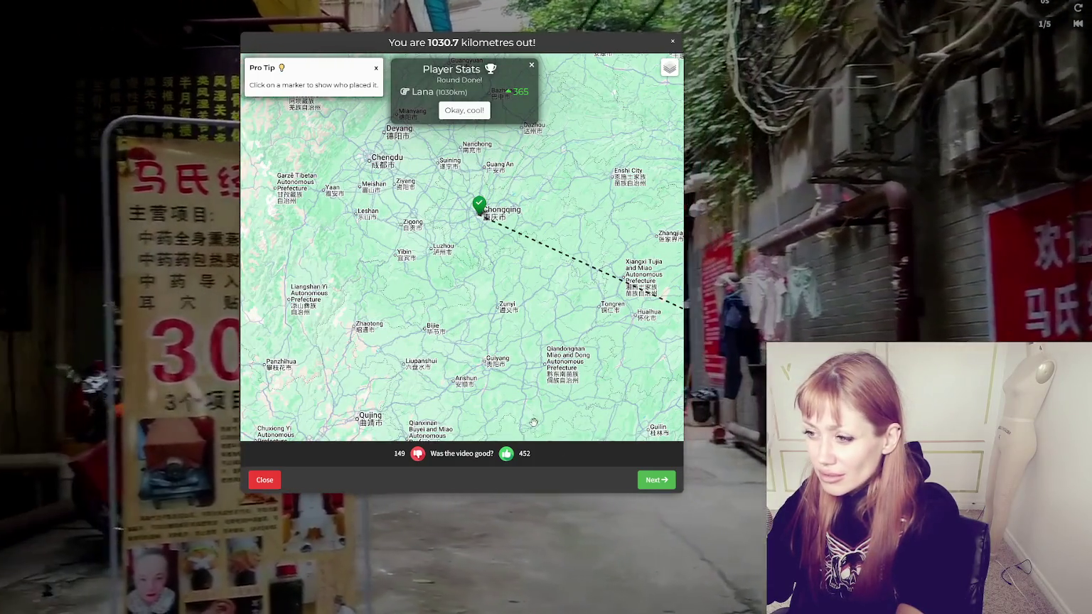
left_click(655, 481)
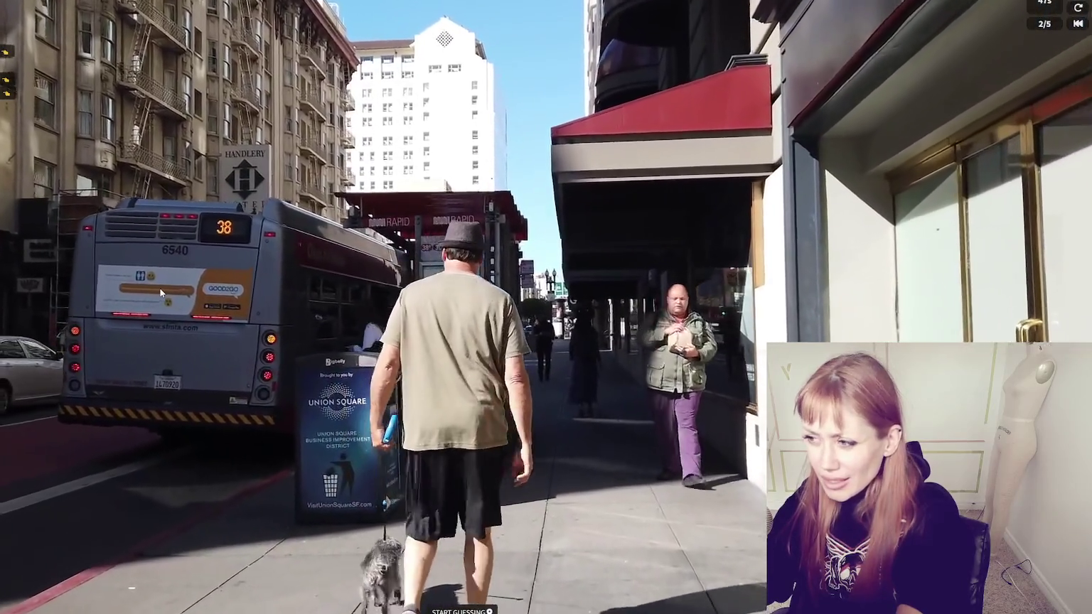
Browse the guess map over North America, then close it to watch the street video
left_click(461, 611)
scroll(453, 276, "up", 5)
scroll(453, 276, "down", 2)
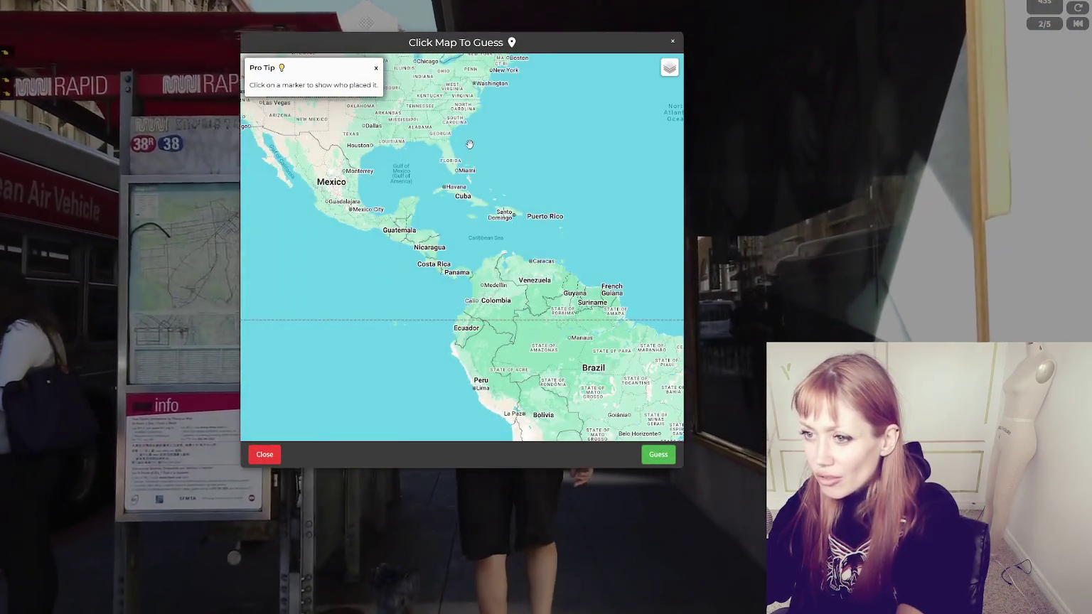
left_click_drag(422, 137, 508, 270)
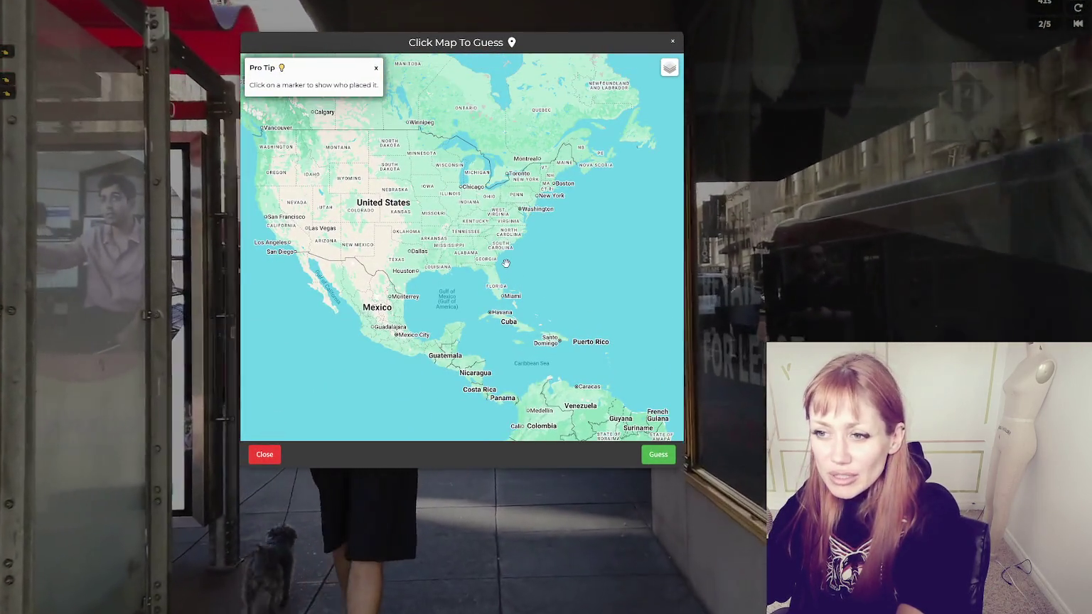
scroll(508, 268, "up", 1)
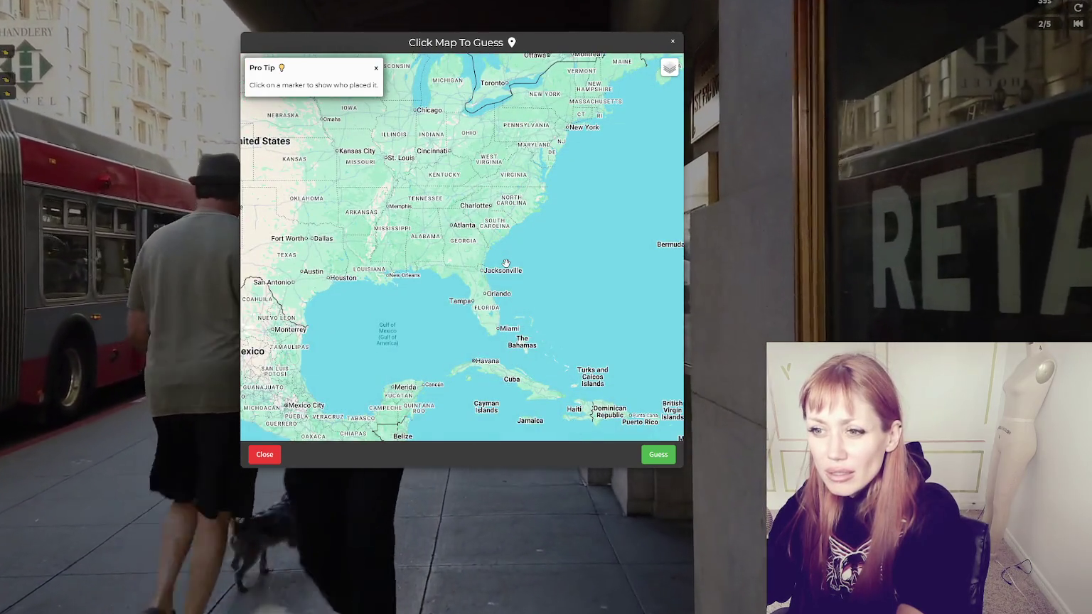
scroll(506, 263, "up", 1)
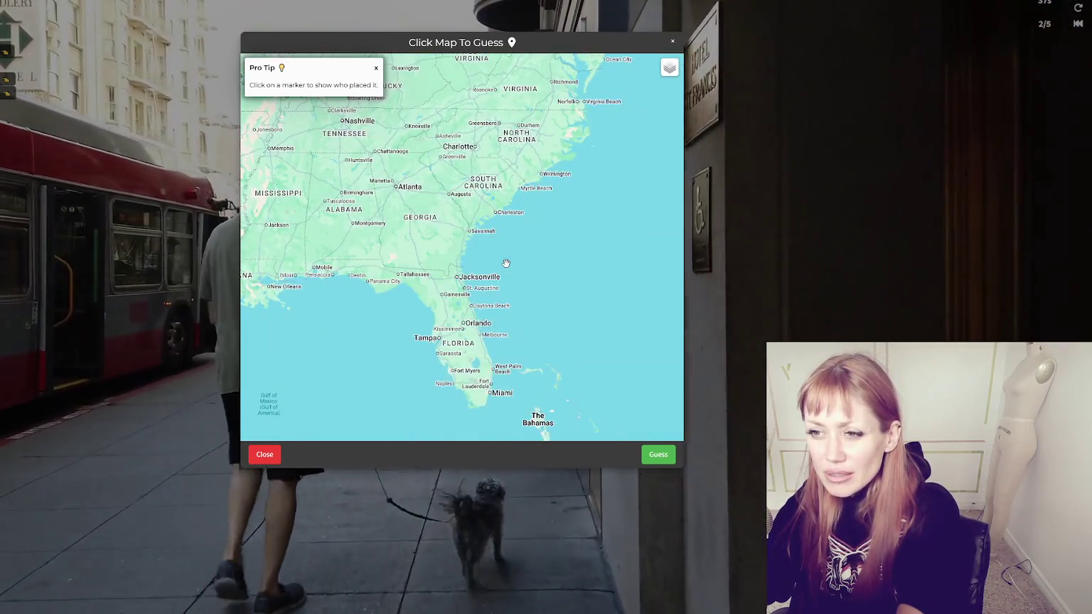
scroll(506, 264, "up", 2)
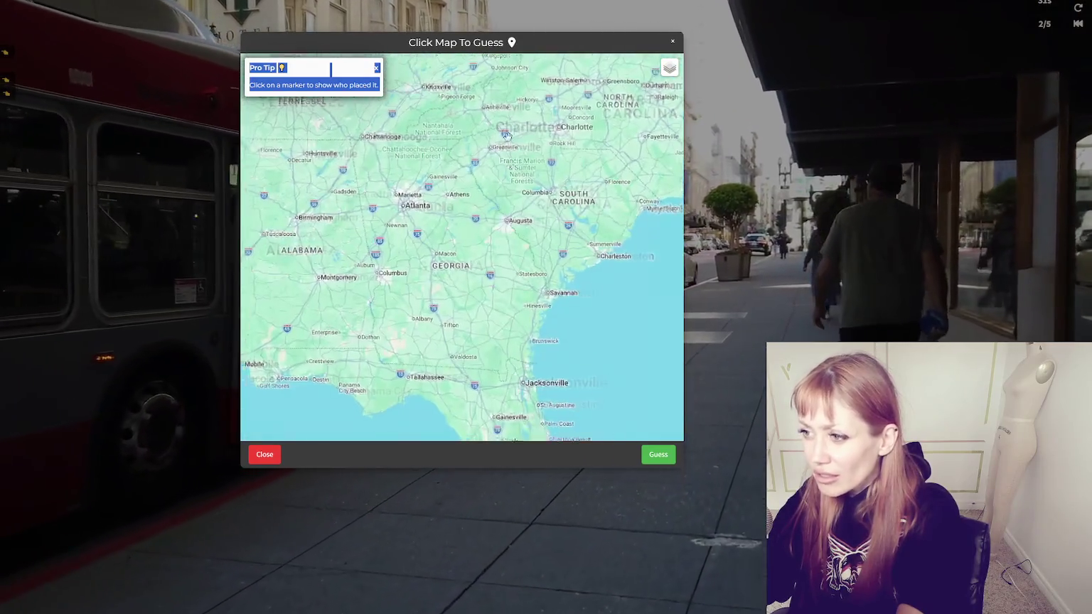
scroll(501, 334, "down", 3)
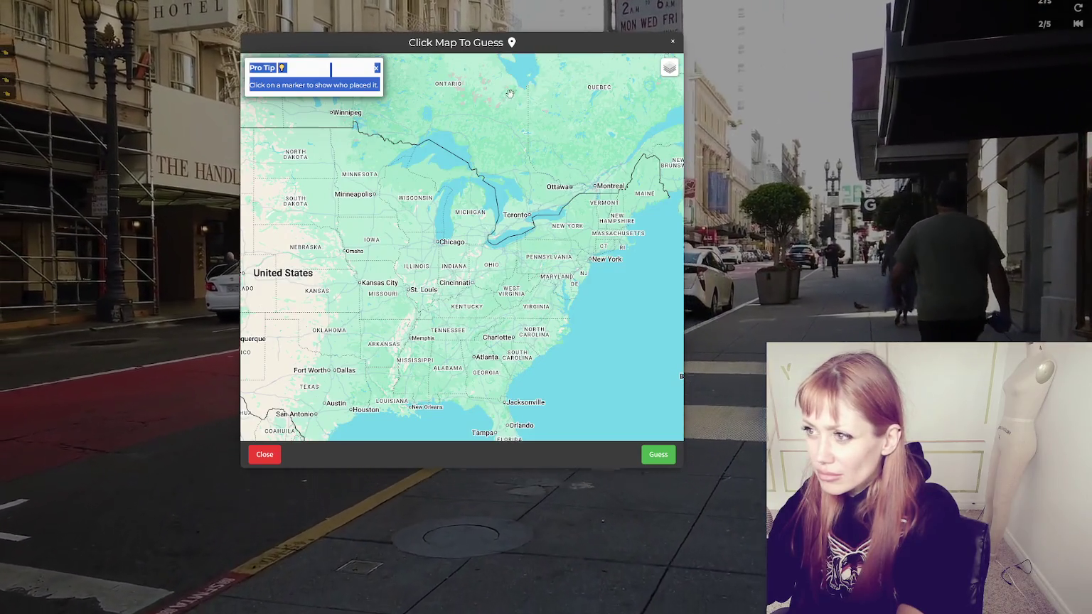
left_click(459, 530)
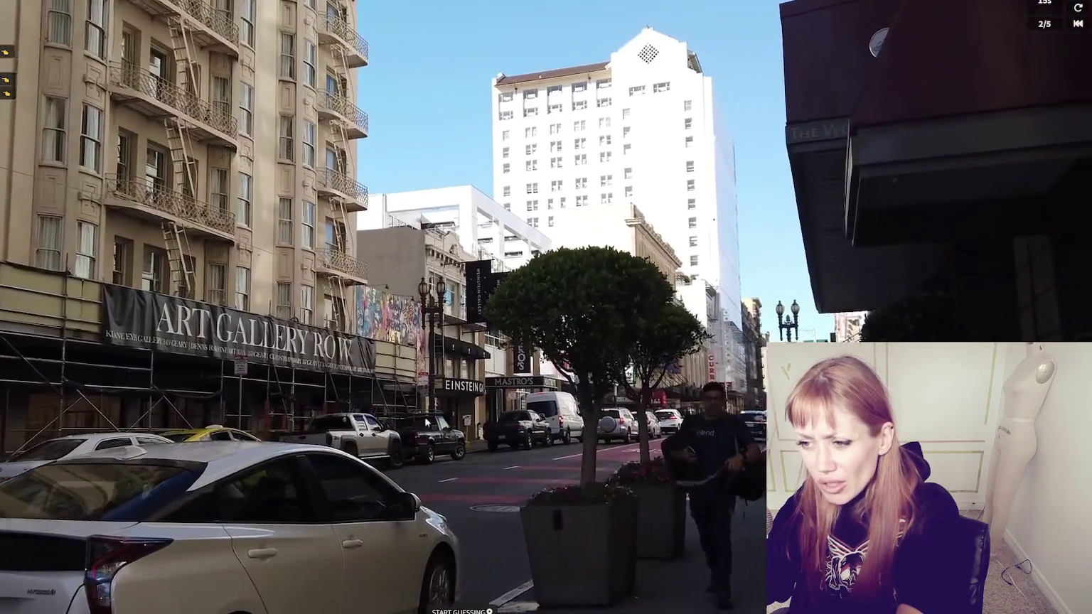
Reopen the map and pan across central Canada to North Dakota, then leave the round results
left_click(458, 610)
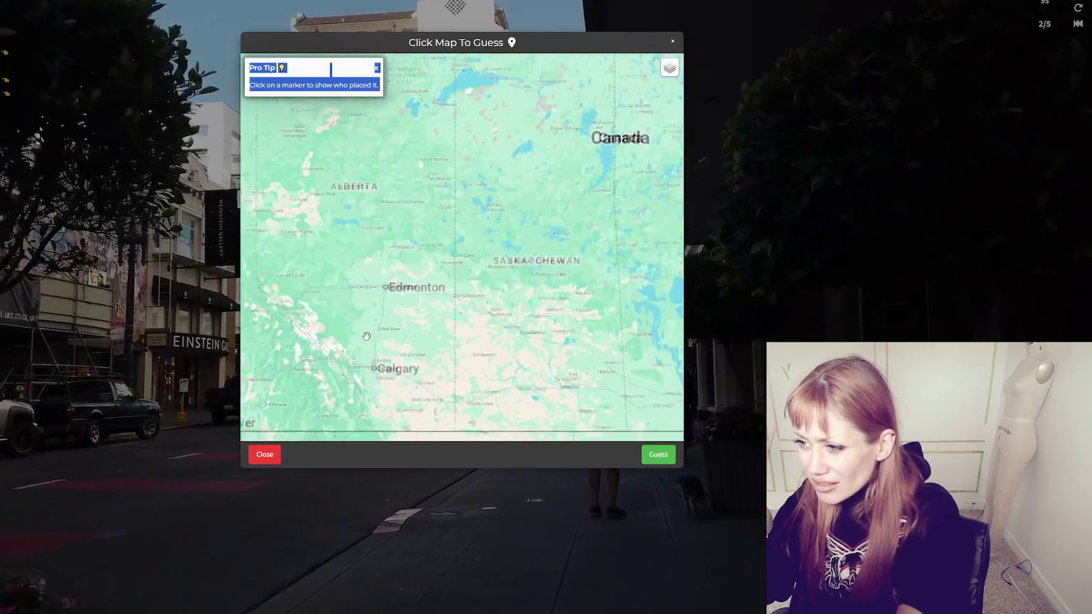
left_click_drag(367, 336, 319, 272)
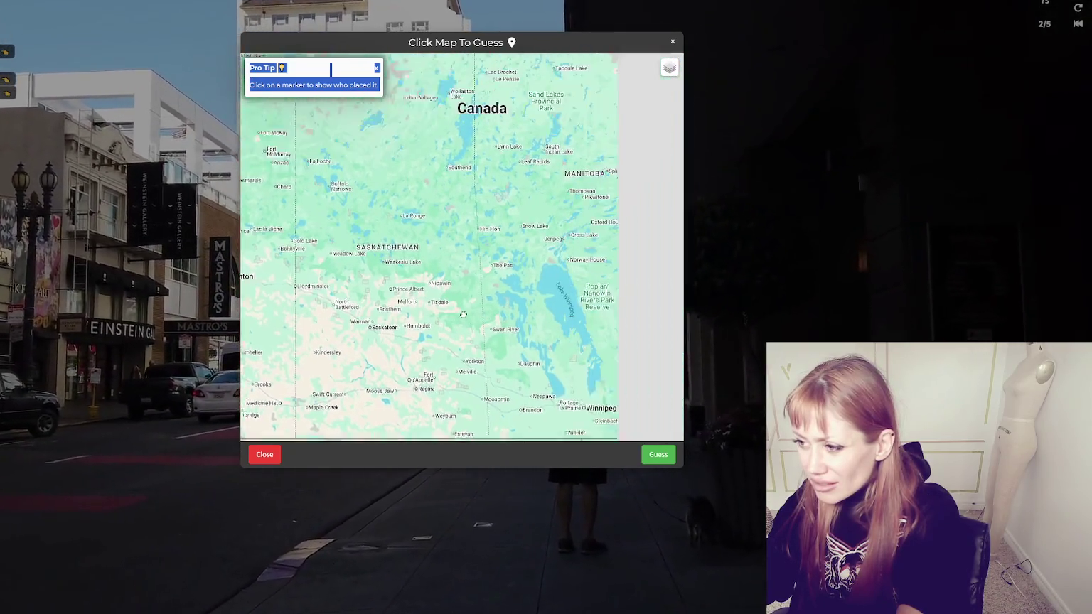
left_click_drag(438, 316, 436, 268)
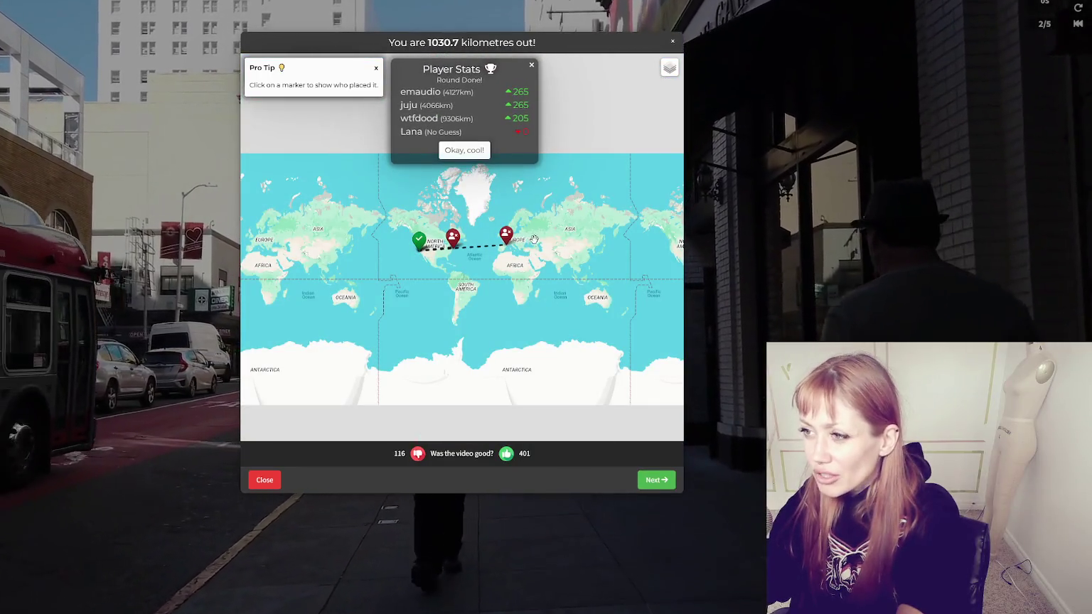
scroll(526, 235, "up", 5)
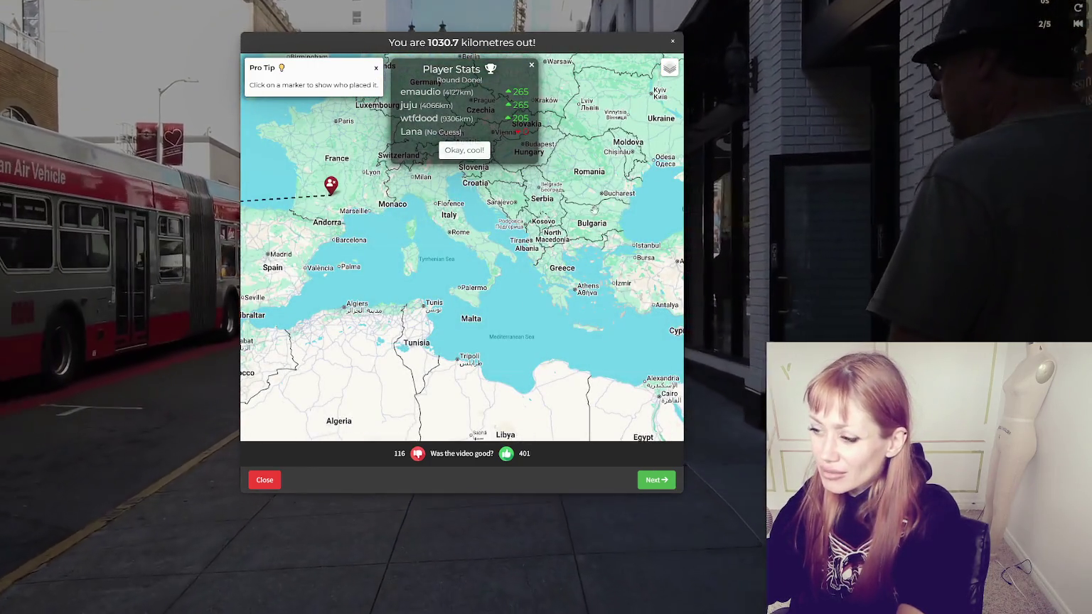
left_click(650, 483)
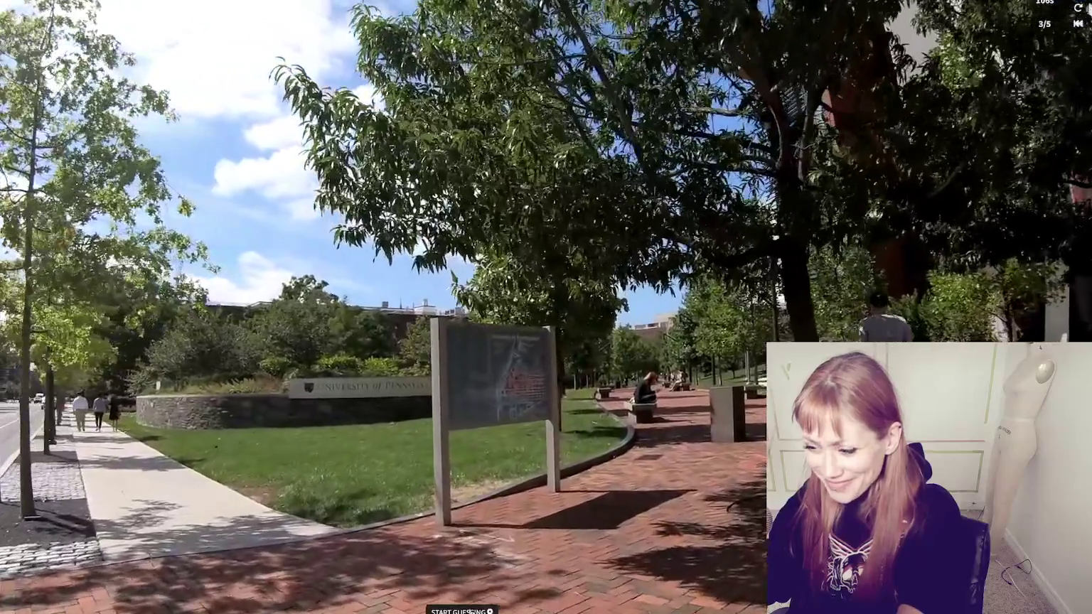
Place the round 3 guess near Pittsburgh in the Ohio–Pennsylvania area and submit it
left_click(464, 611)
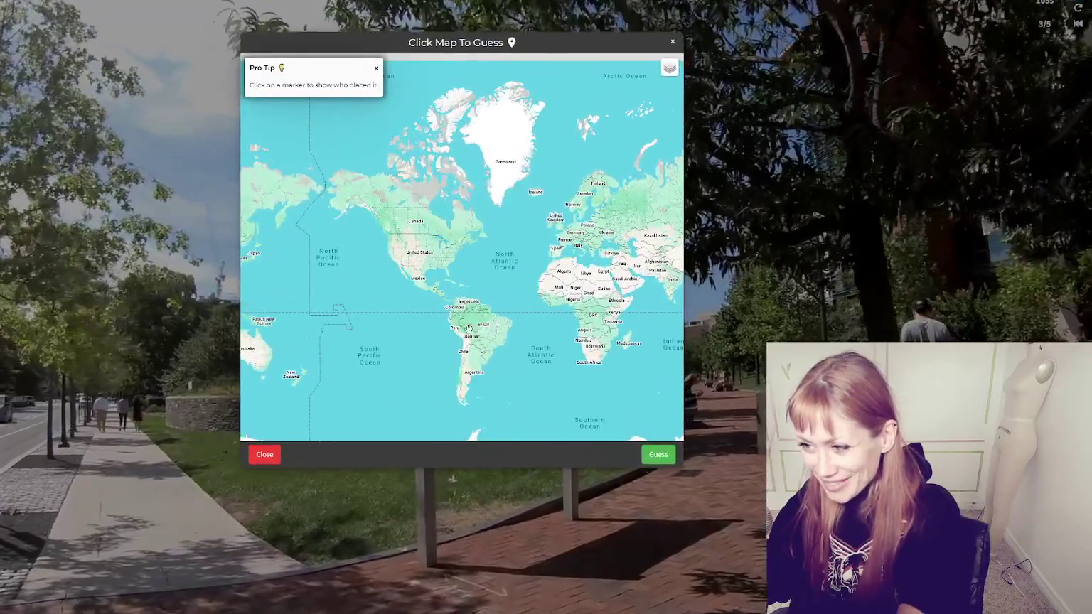
scroll(441, 224, "up", 3)
left_click(433, 221)
scroll(441, 225, "up", 1)
scroll(441, 224, "up", 2)
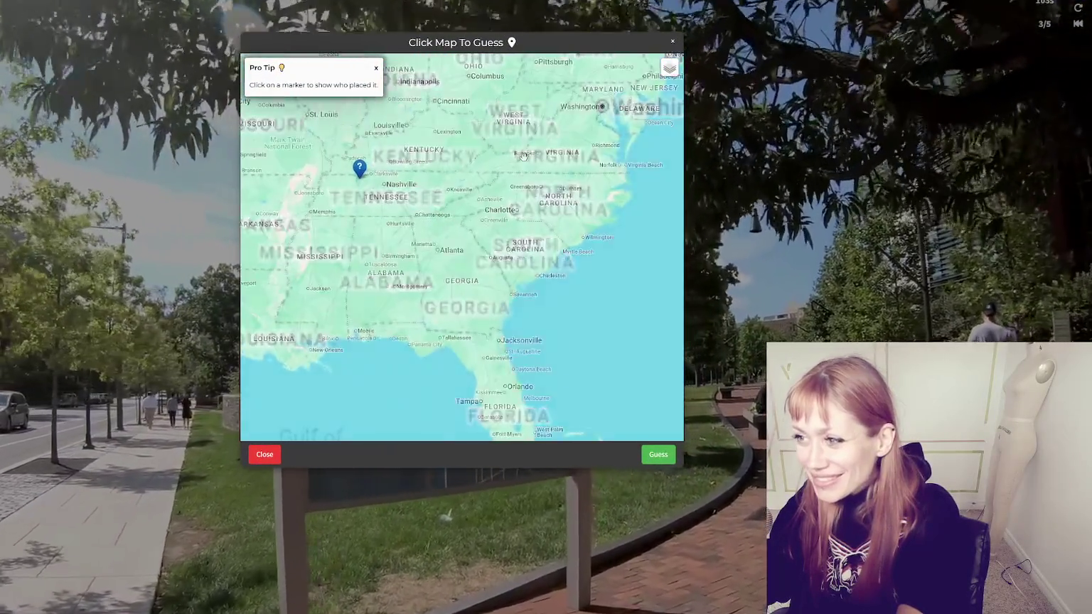
left_click_drag(441, 224, 387, 373)
scroll(394, 370, "up", 2)
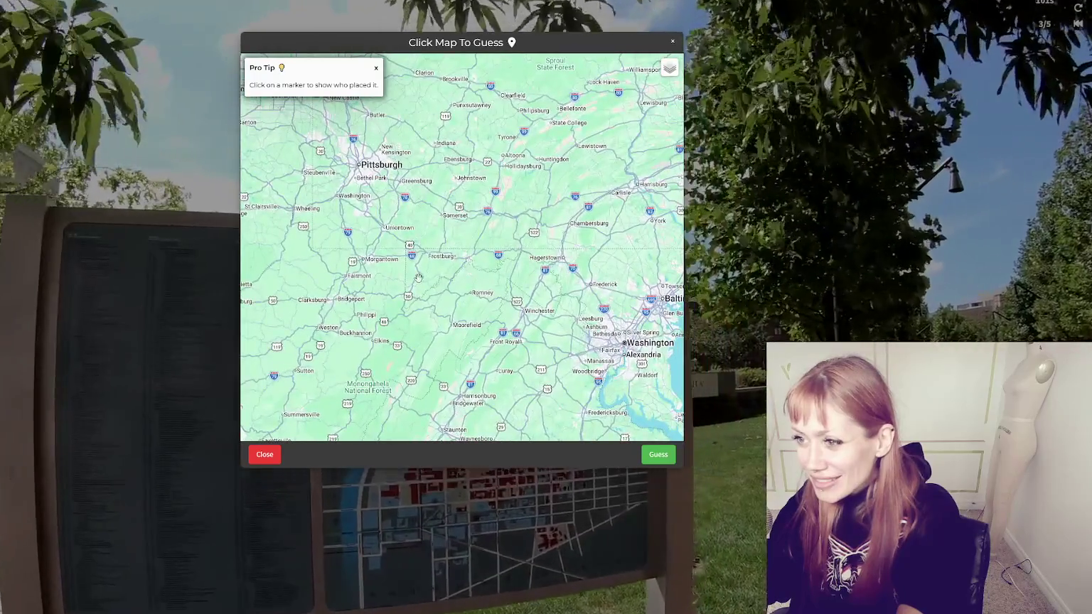
scroll(395, 371, "down", 1)
left_click_drag(497, 209, 492, 251)
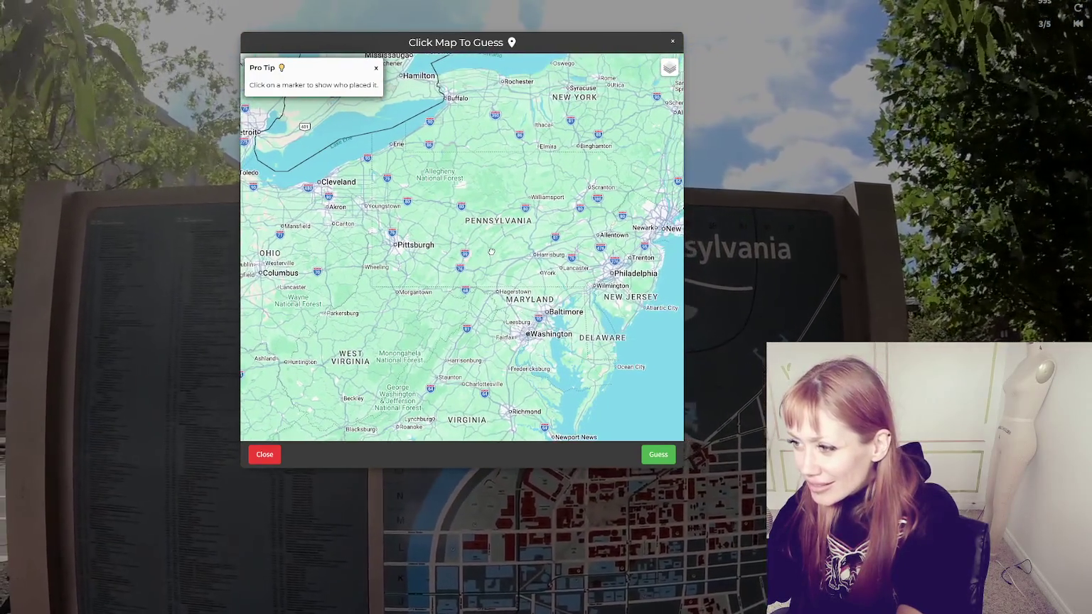
left_click(653, 456)
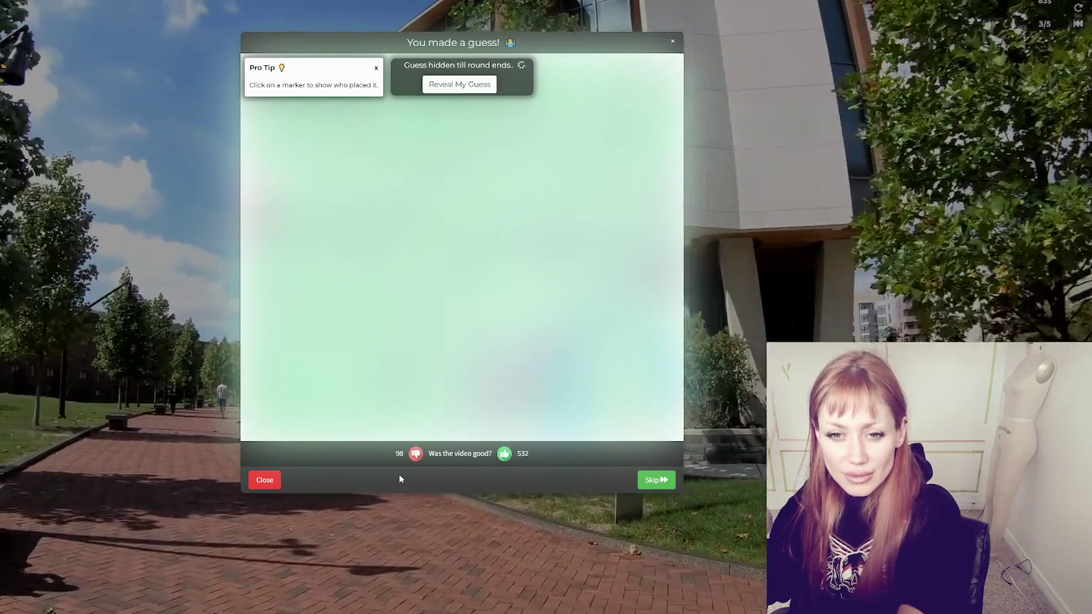
Reveal the 402.6-kilometre result, then try skipping the wait and close the Skip Waiting dialog
left_click(459, 84)
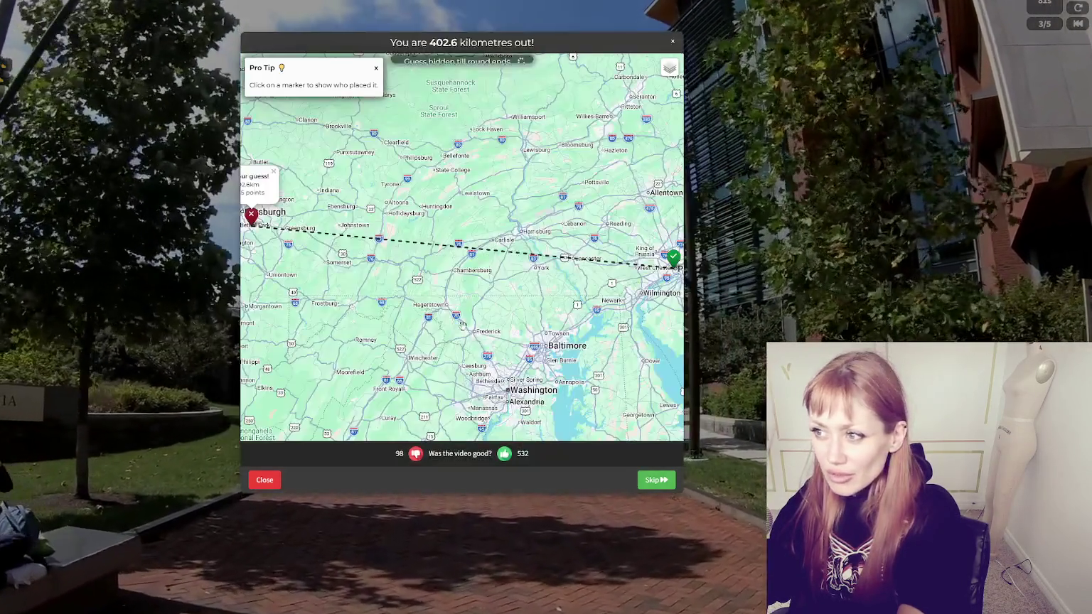
scroll(510, 310, "down", 2)
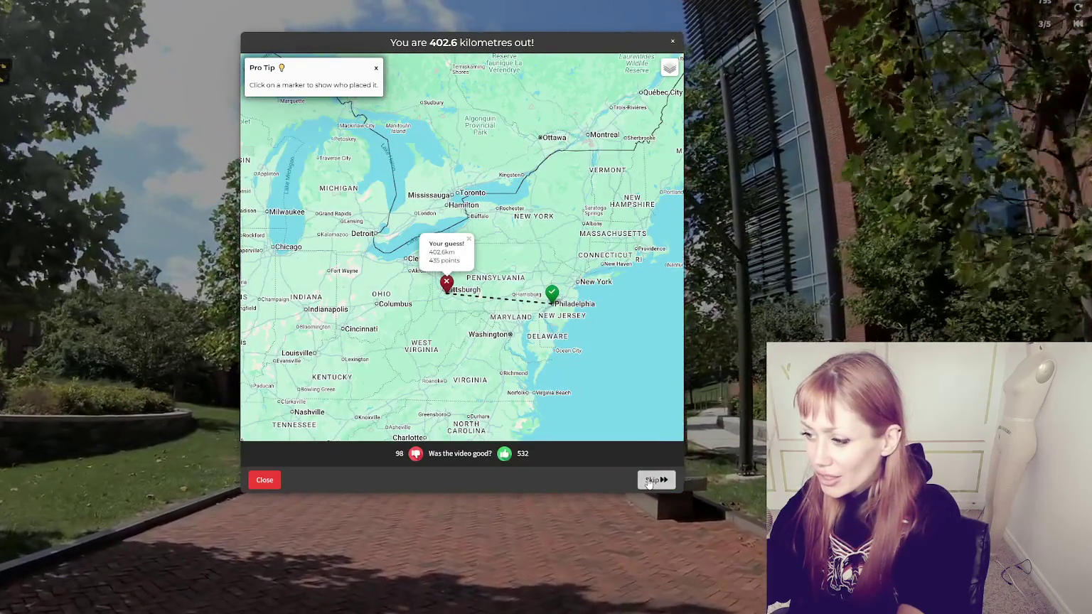
left_click(653, 481)
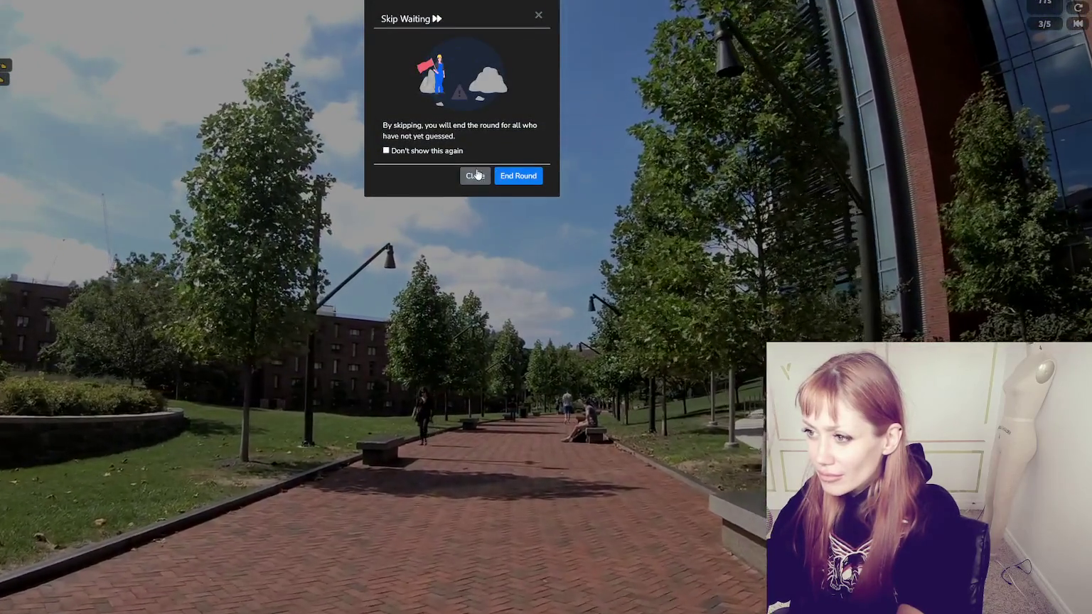
left_click(475, 176)
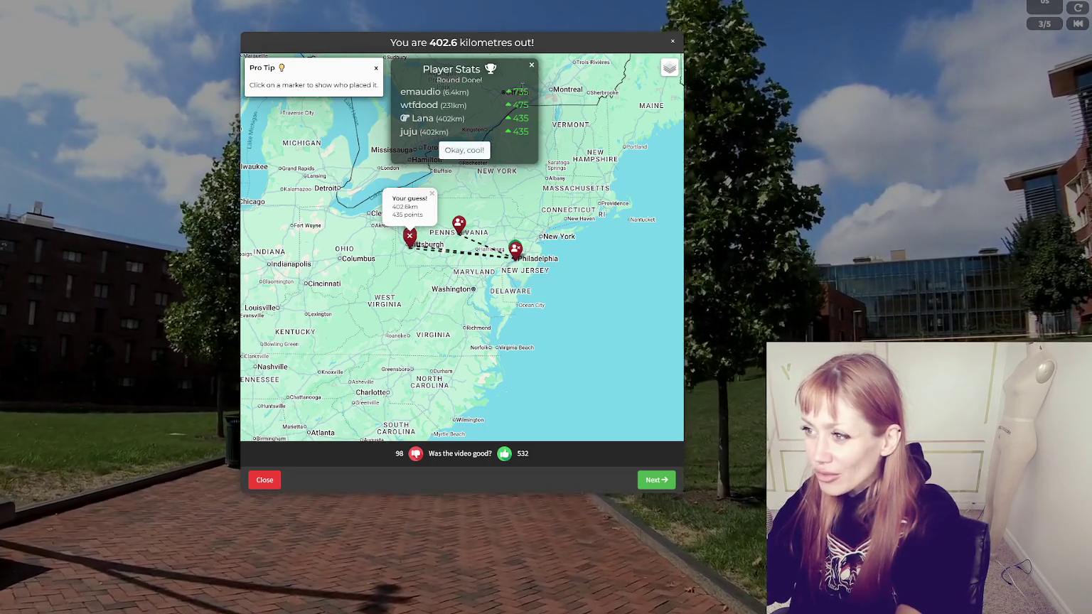
Dismiss the round 3 Player Stats standings and start the next round's countdown
left_click(462, 152)
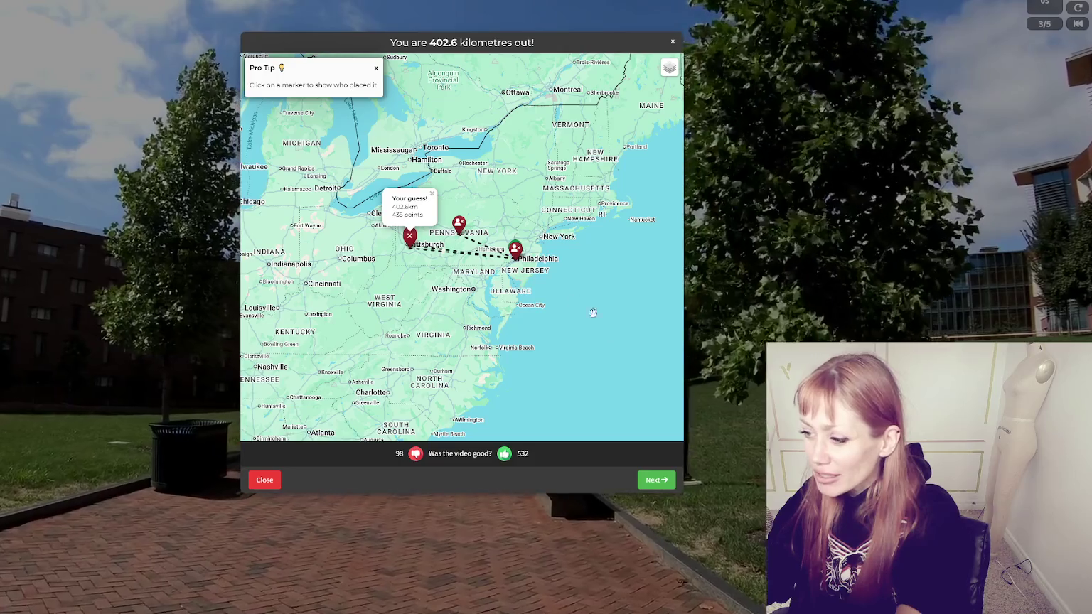
left_click(660, 478)
left_click(476, 290)
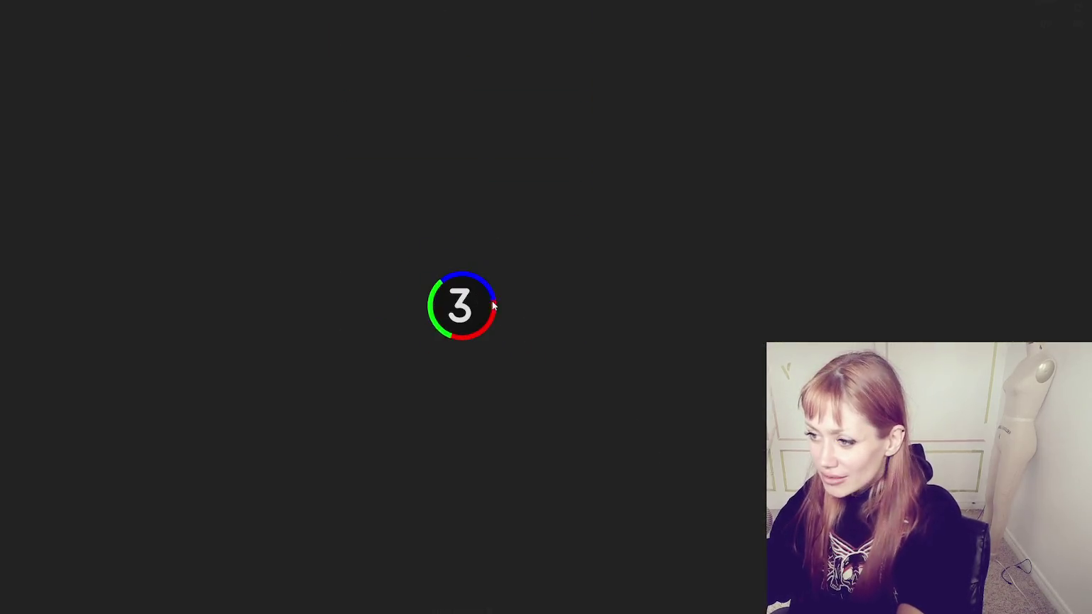
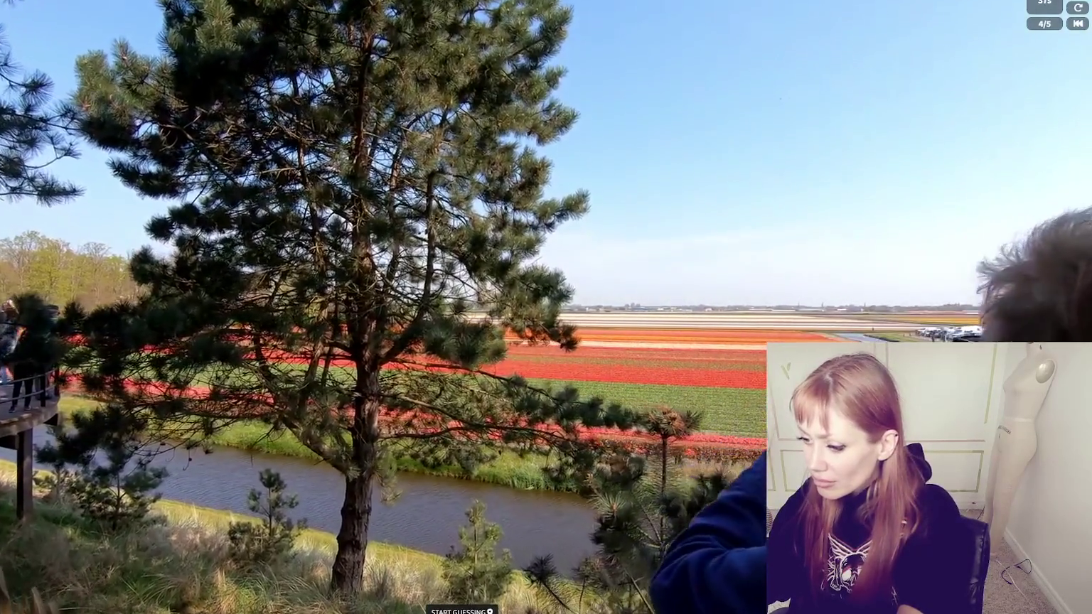
Zoom the guess map onto Amsterdam and submit a guess just south of it
scroll(540, 251, "up", 5)
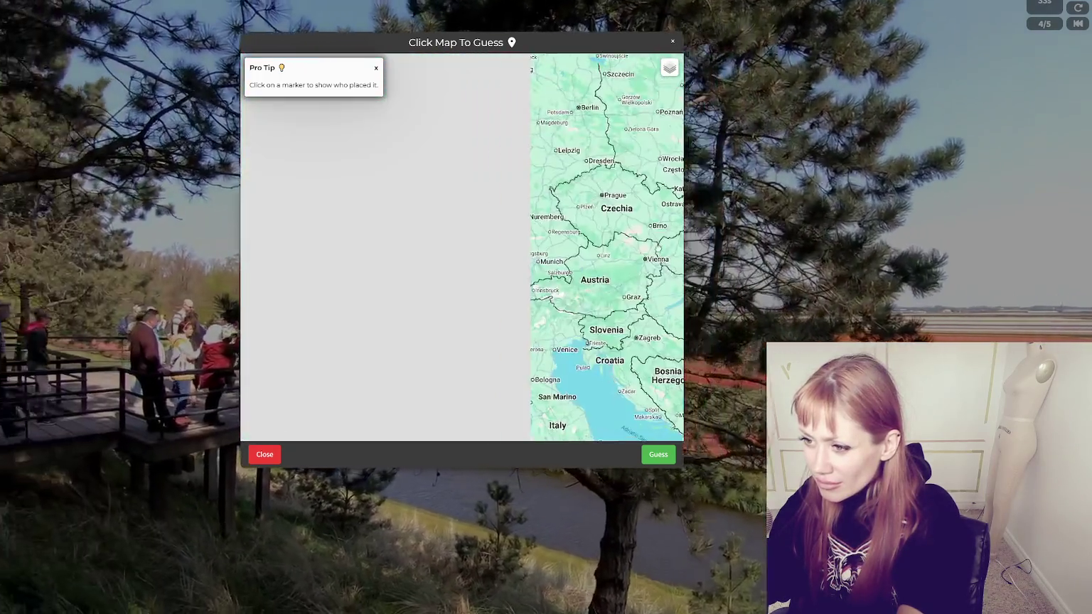
mouse_move(656, 247)
left_mouse_down()
mouse_move(593, 230)
mouse_move(580, 185)
mouse_move(588, 278)
mouse_move(542, 270)
mouse_move(724, 92)
mouse_move(560, 139)
mouse_move(482, 185)
mouse_move(450, 121)
mouse_move(550, 192)
mouse_move(569, 171)
mouse_move(599, 170)
left_mouse_up()
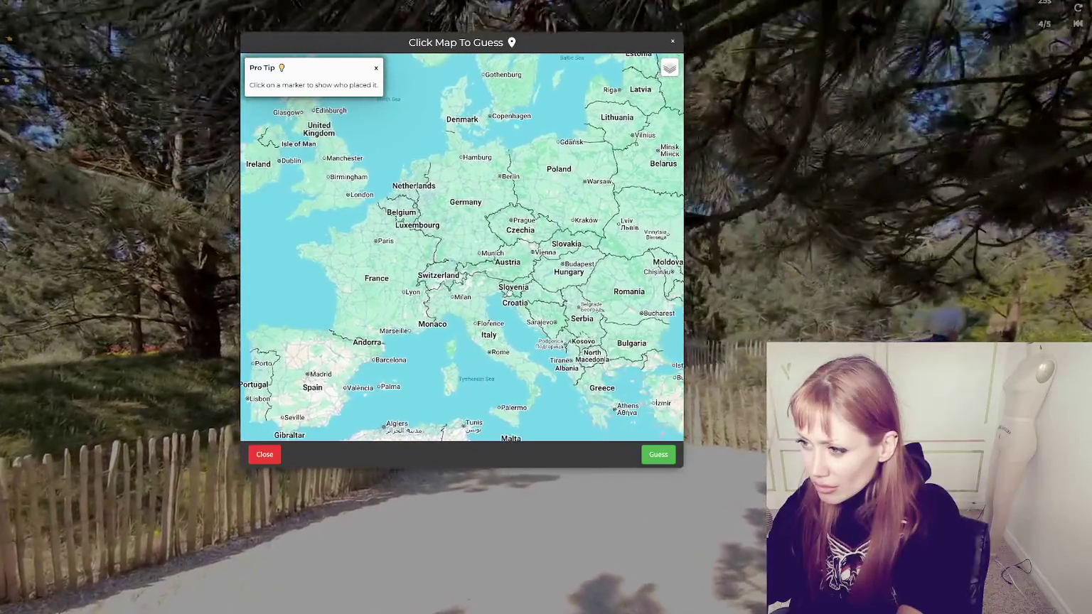
scroll(452, 262, "up", 3)
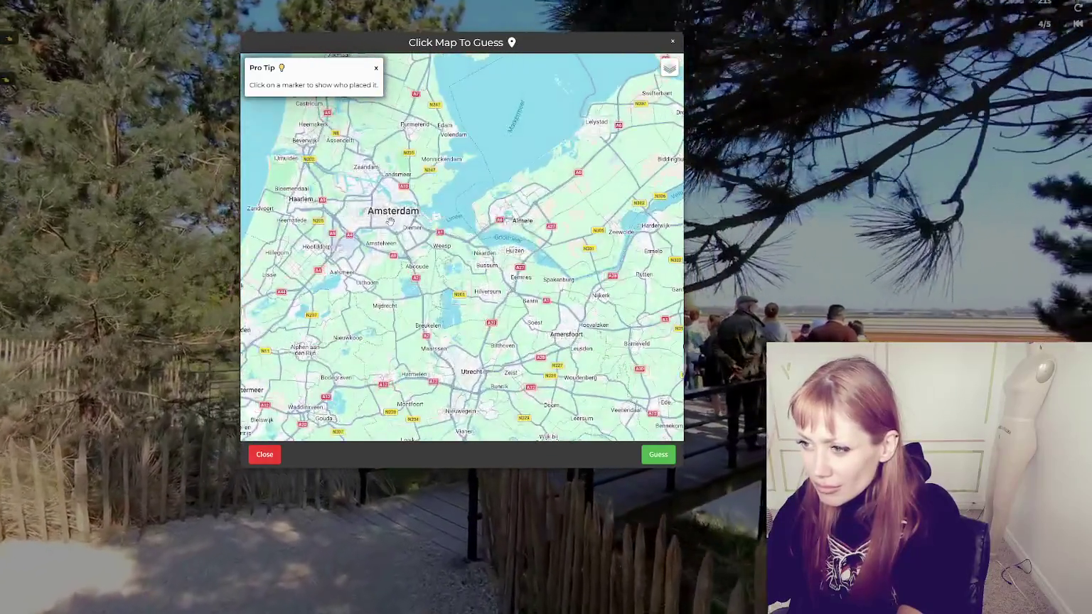
left_click_drag(390, 221, 465, 303)
scroll(466, 304, "up", 2)
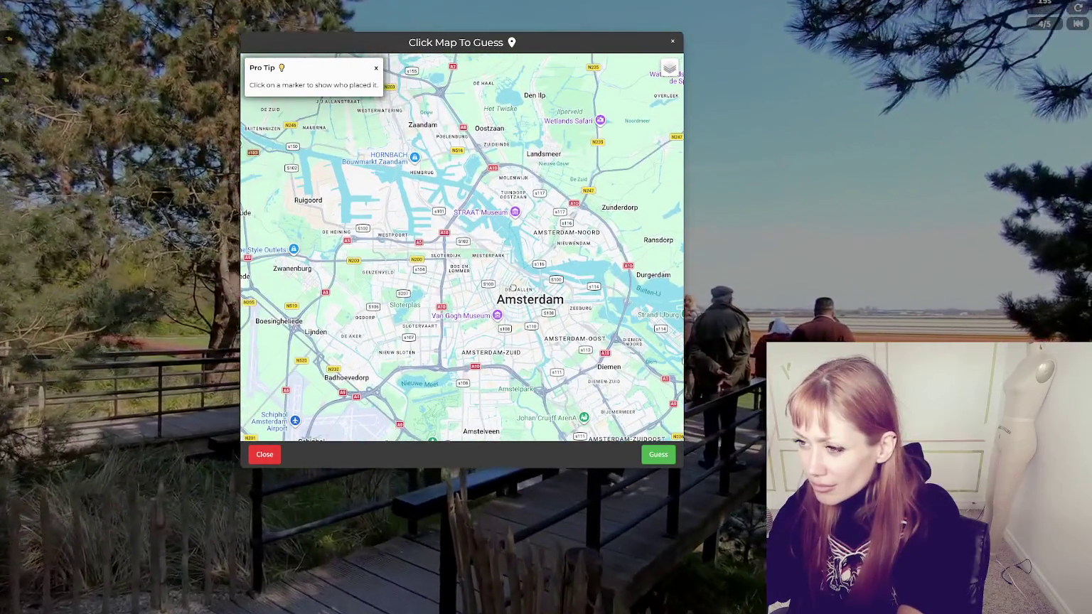
left_click_drag(517, 319, 534, 268)
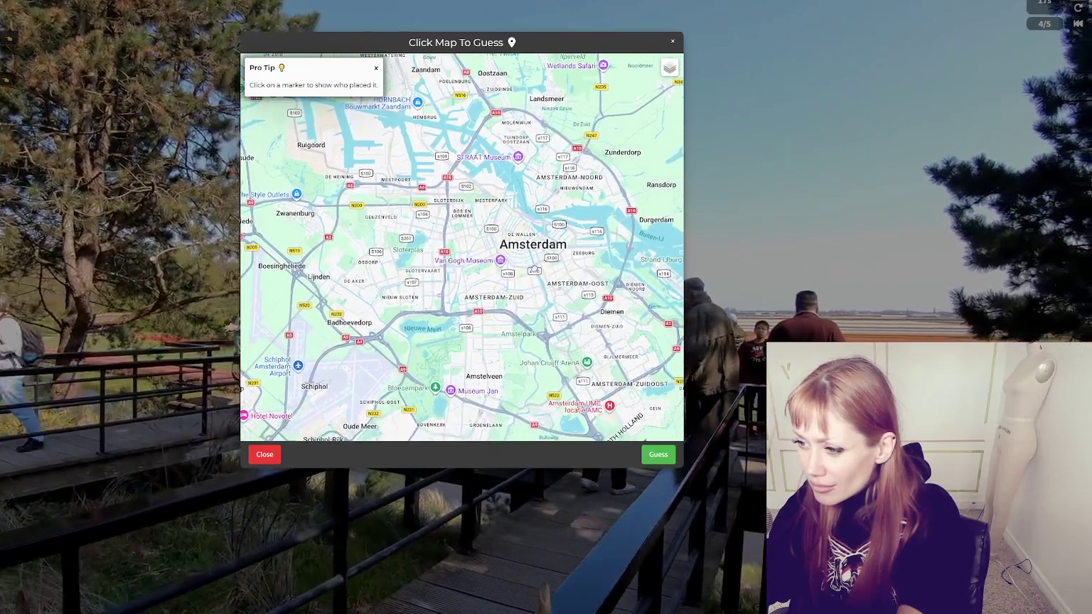
scroll(533, 267, "down", 2)
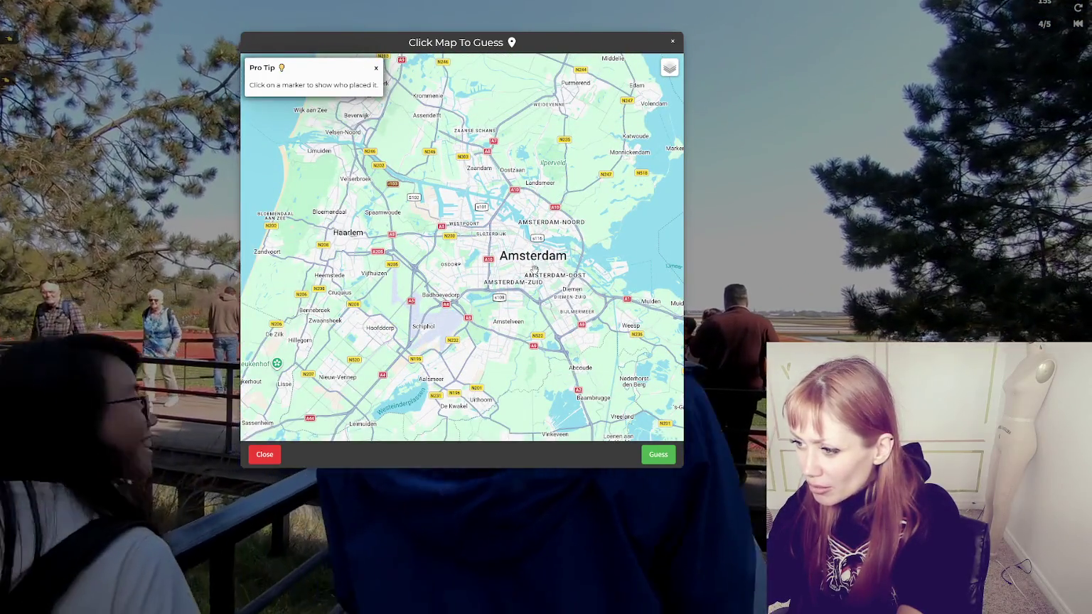
scroll(520, 282, "down", 2)
scroll(521, 282, "up", 1)
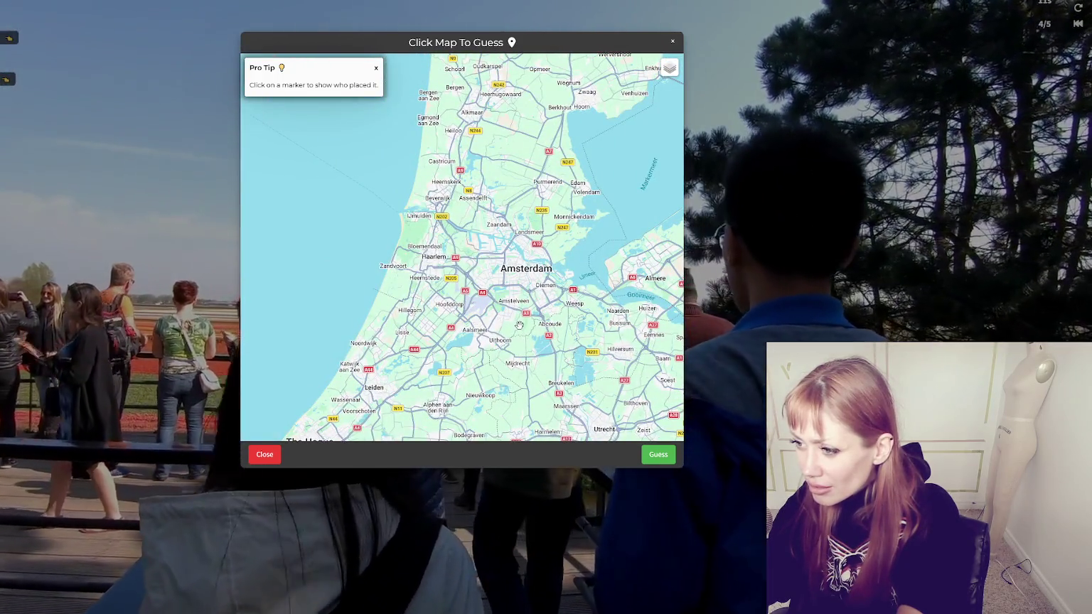
left_click(658, 454)
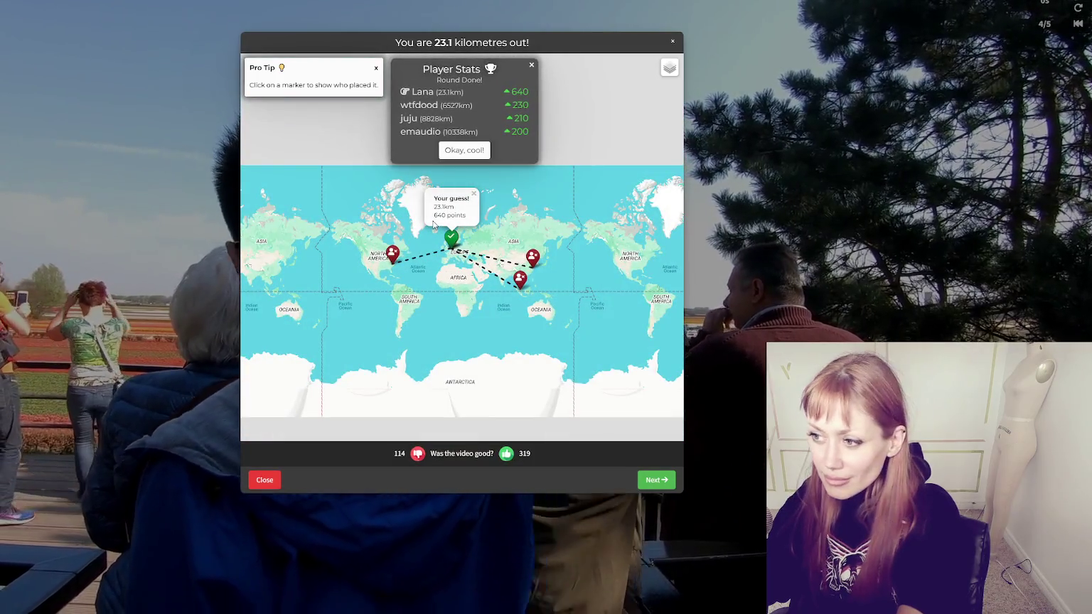
Zoom into the Netherlands to view the 23.1 km result, then advance to round 5
scroll(455, 249, "up", 4)
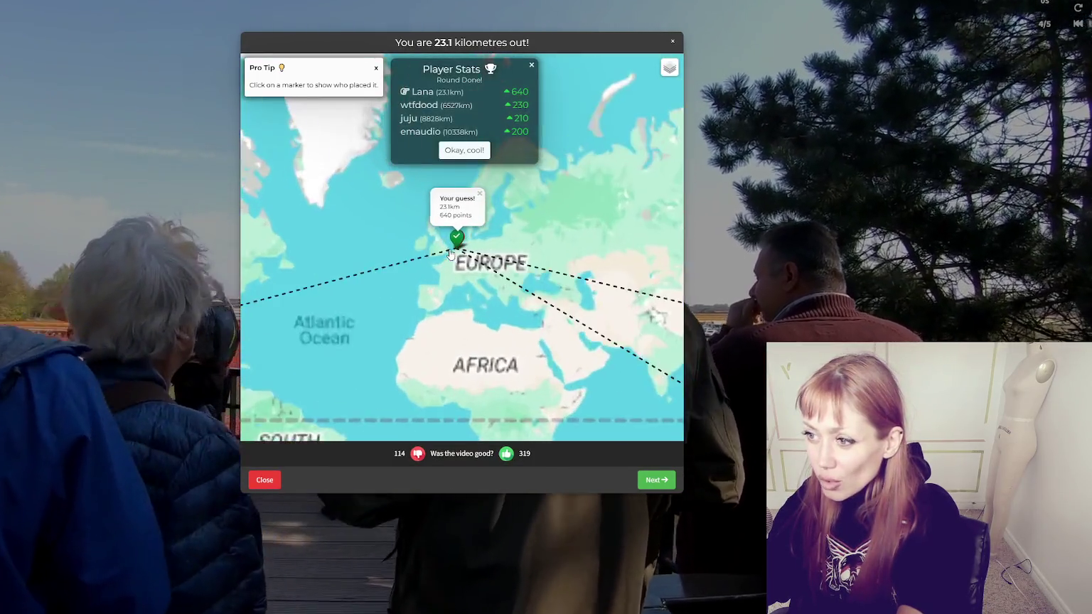
scroll(457, 250, "up", 5)
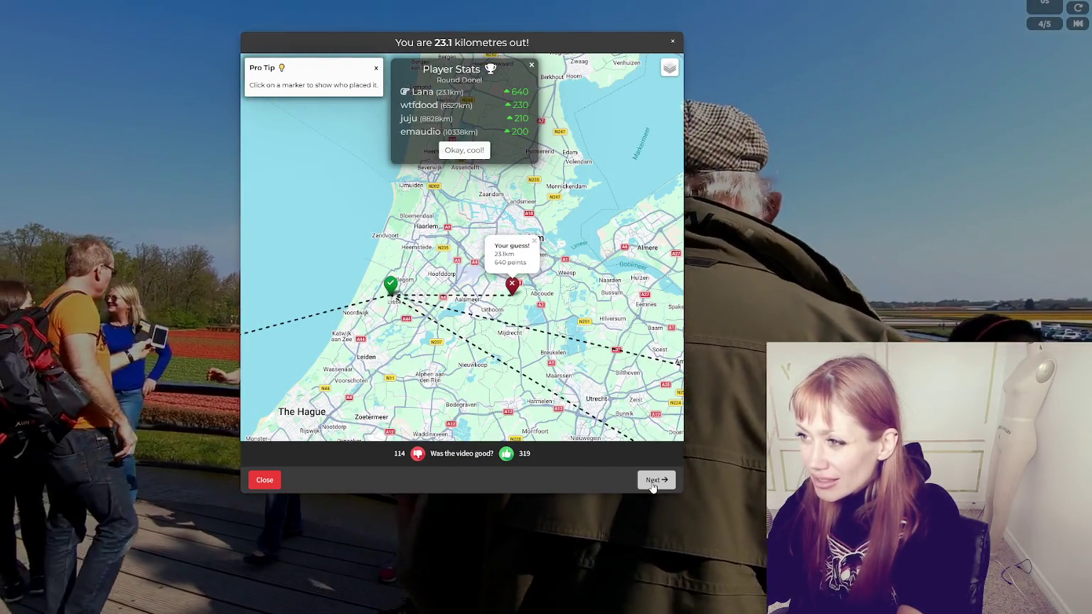
left_click(651, 481)
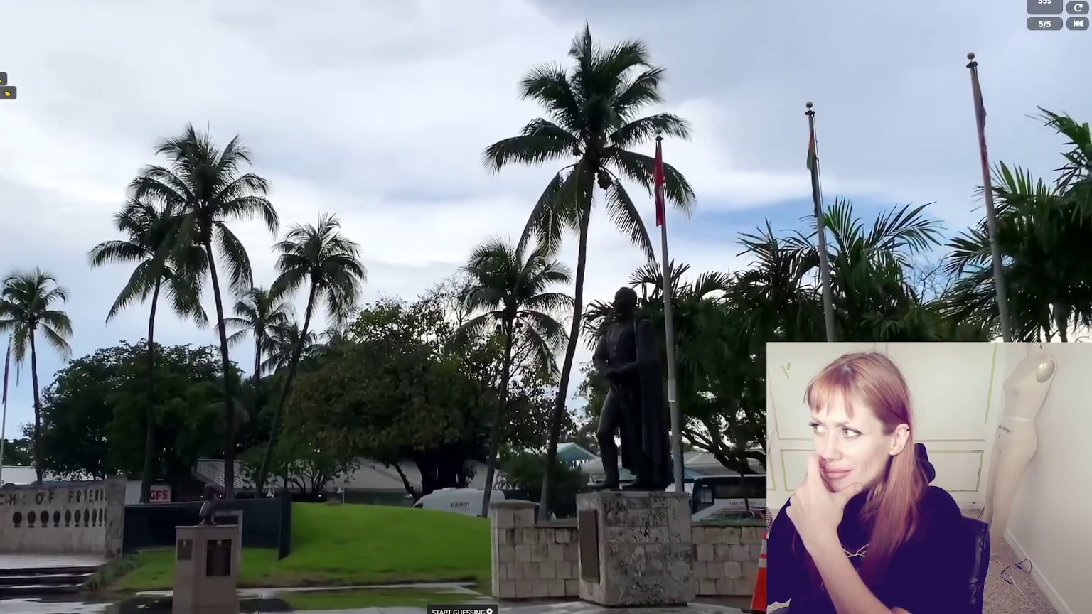
Scan the guess map across the Gulf states, Texas and Mexico, then close it to keep watching
left_click(461, 611)
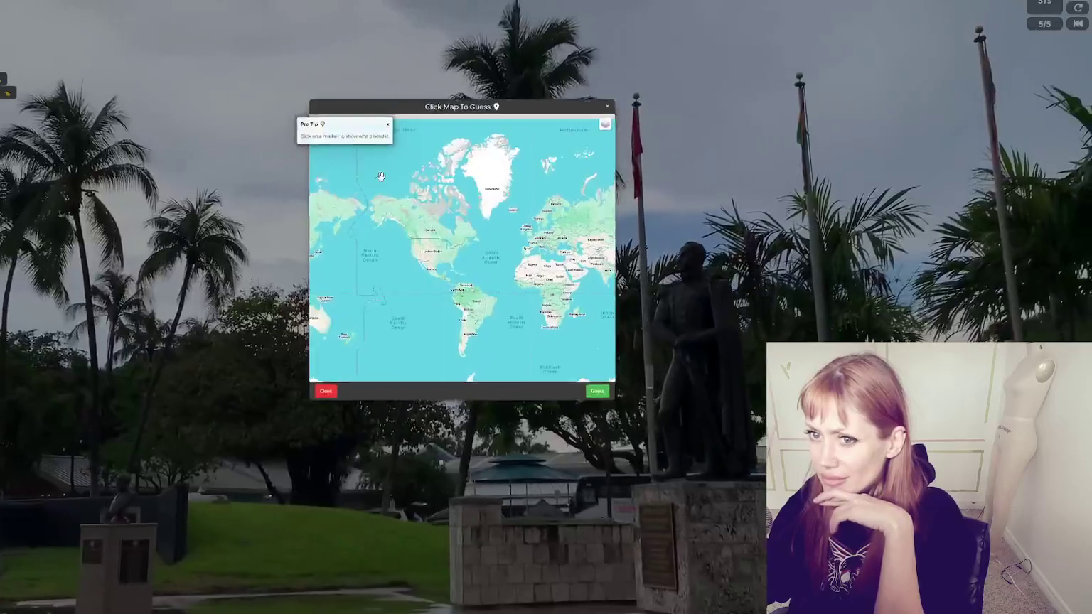
scroll(509, 199, "up", 5)
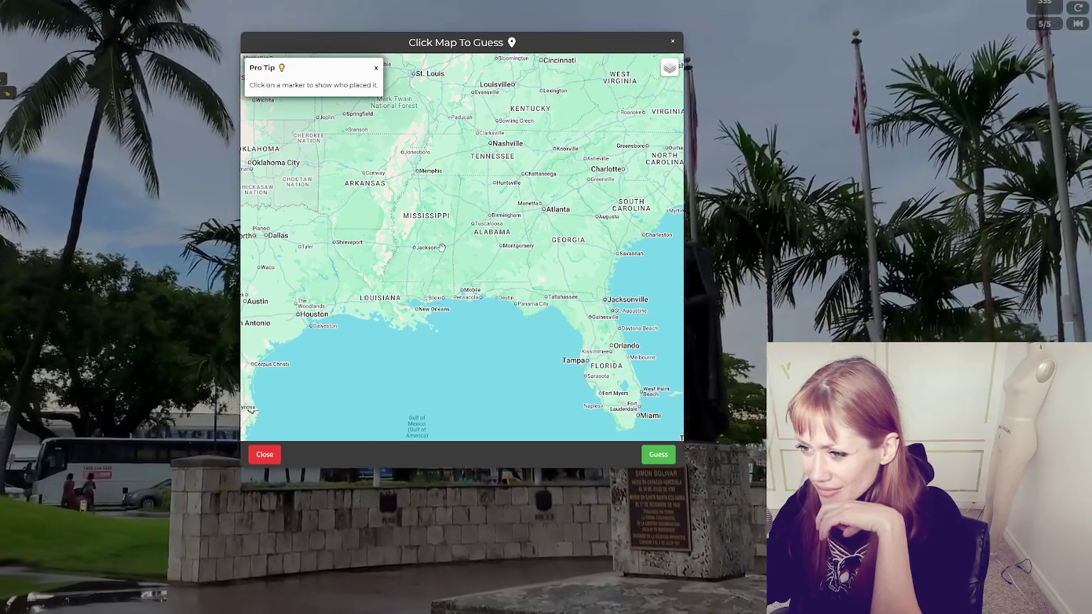
mouse_move(442, 246)
left_mouse_down()
mouse_move(386, 284)
mouse_move(403, 256)
mouse_move(541, 284)
mouse_move(434, 307)
left_mouse_up()
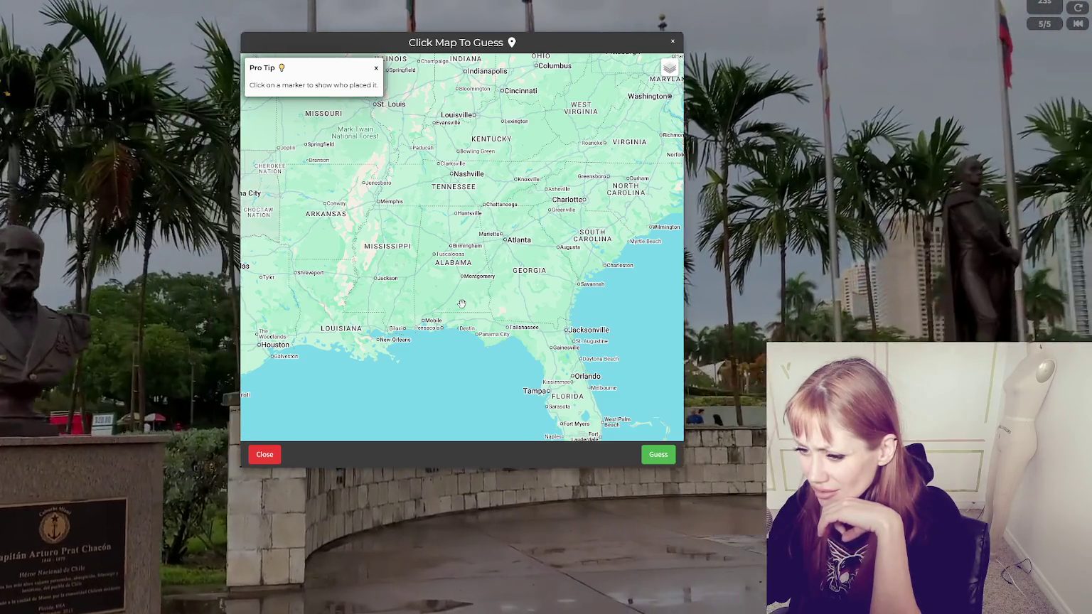
mouse_move(462, 304)
left_mouse_down()
mouse_move(578, 229)
mouse_move(660, 232)
left_mouse_up()
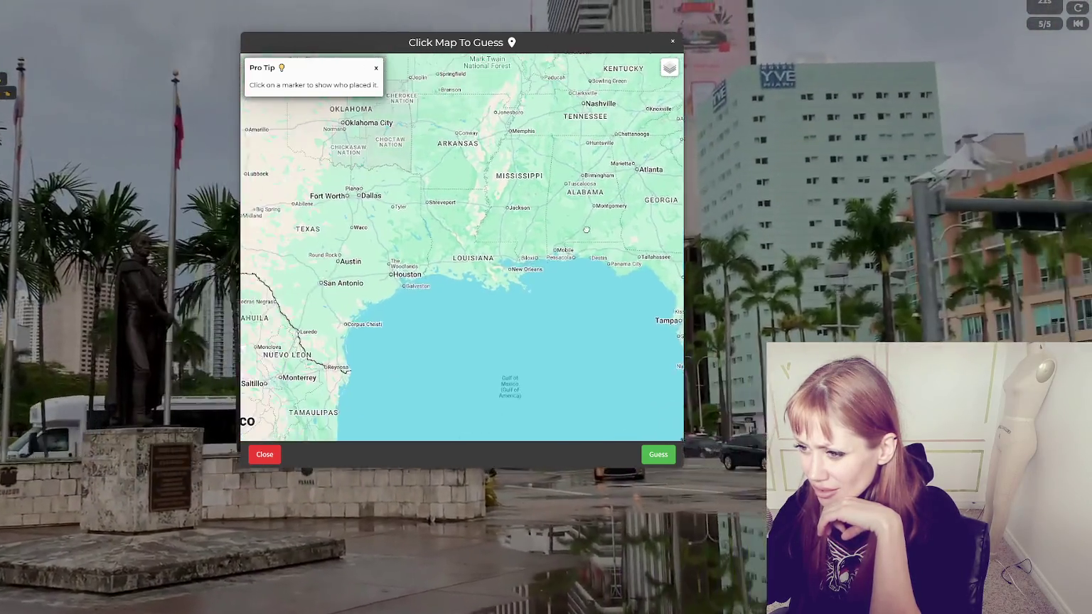
left_click_drag(424, 311, 570, 387)
left_click_drag(330, 69, 378, 114)
mouse_move(623, 194)
left_mouse_down()
mouse_move(498, 142)
mouse_move(363, 146)
left_mouse_up()
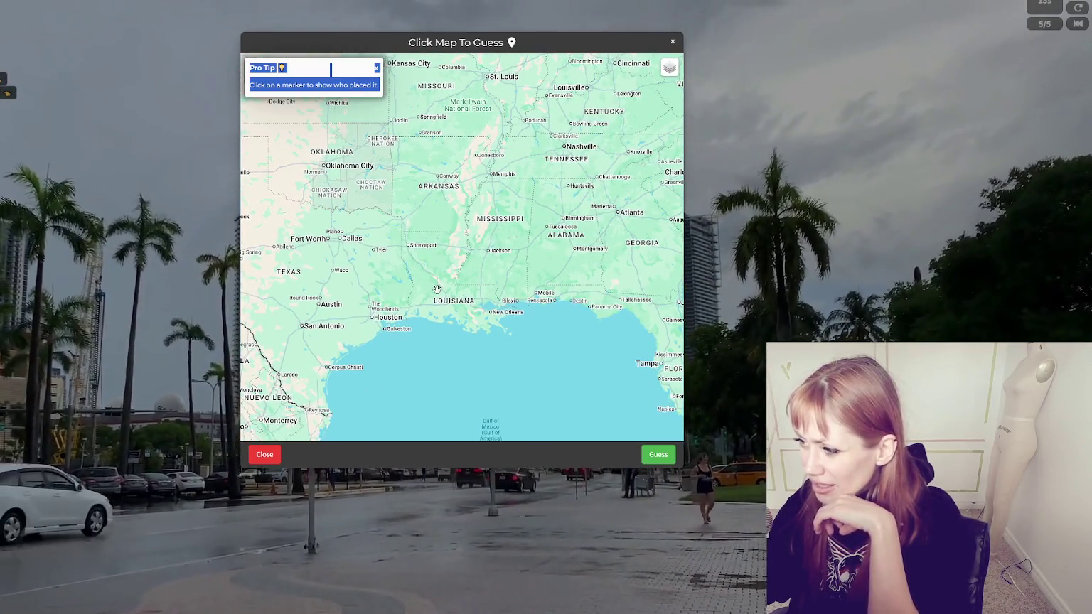
left_click(672, 41)
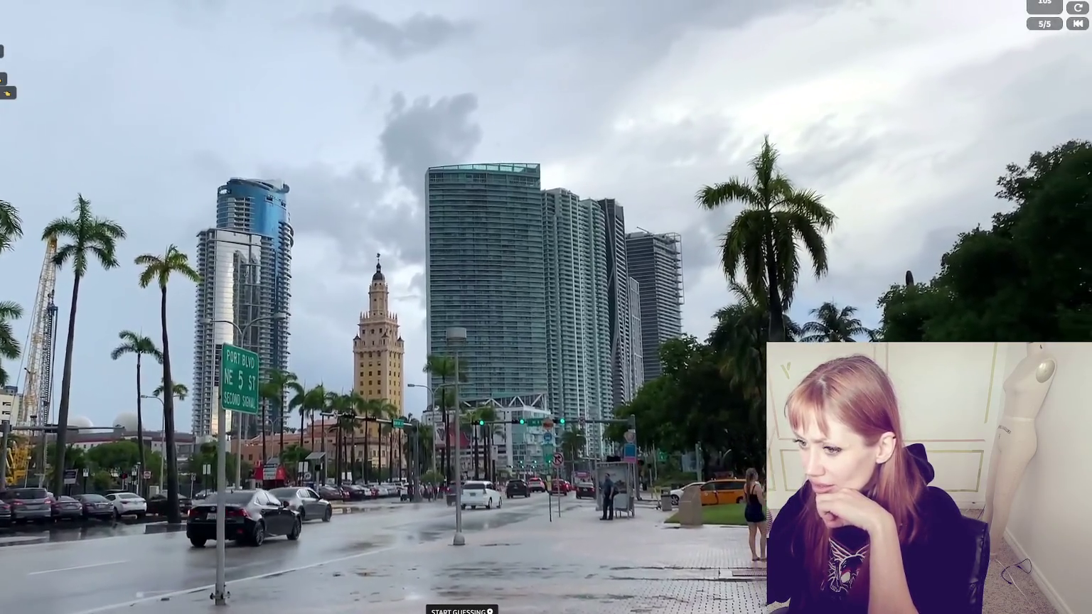
Move the guess marker from east Texas to near Miami, Florida and submit it
left_click(461, 610)
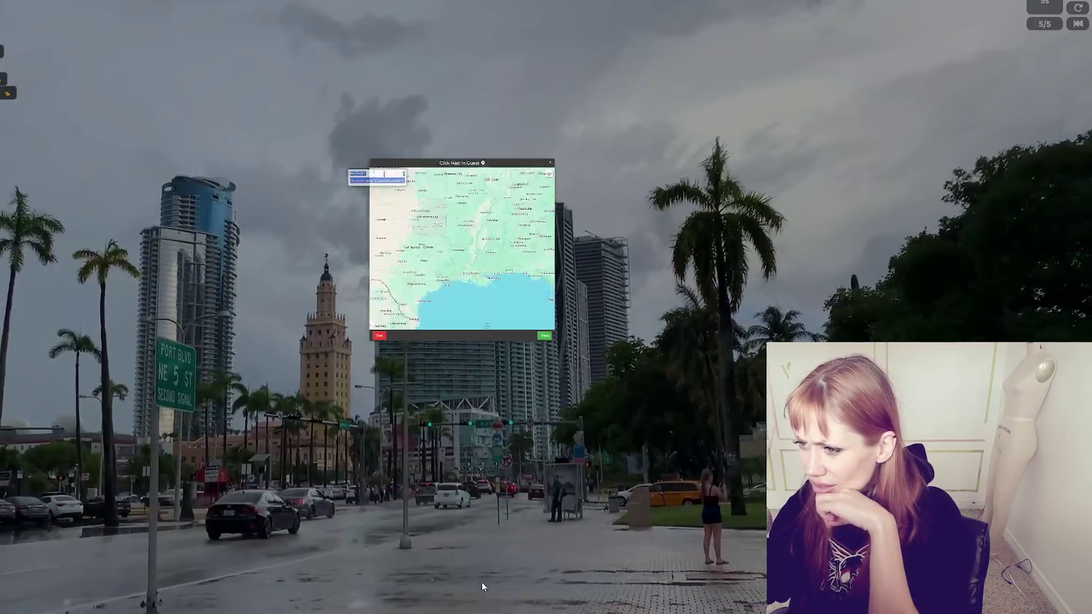
scroll(497, 399, "up", 2)
scroll(497, 399, "down", 2)
left_click(417, 284)
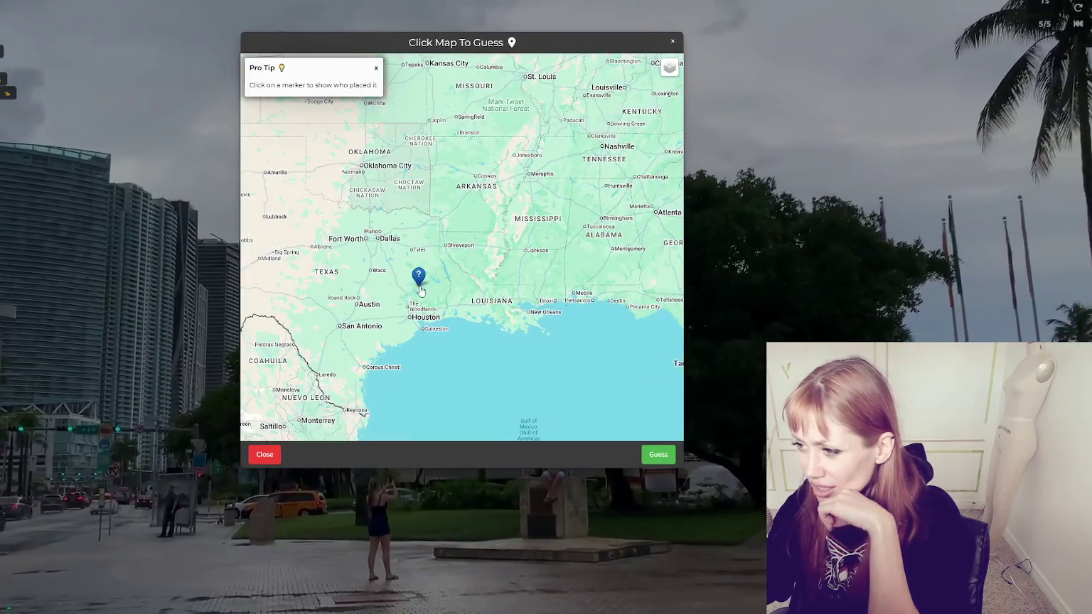
left_click_drag(612, 292, 444, 276)
scroll(444, 277, "up", 3)
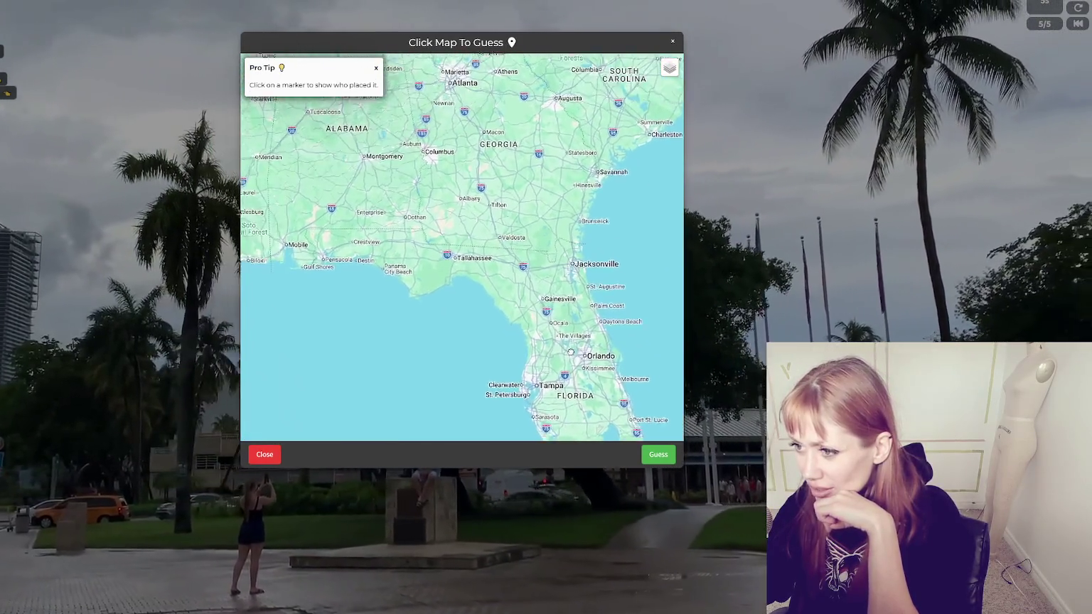
mouse_move(603, 435)
left_mouse_down()
mouse_move(560, 333)
mouse_move(533, 216)
left_mouse_up()
left_click(608, 359)
key("space")
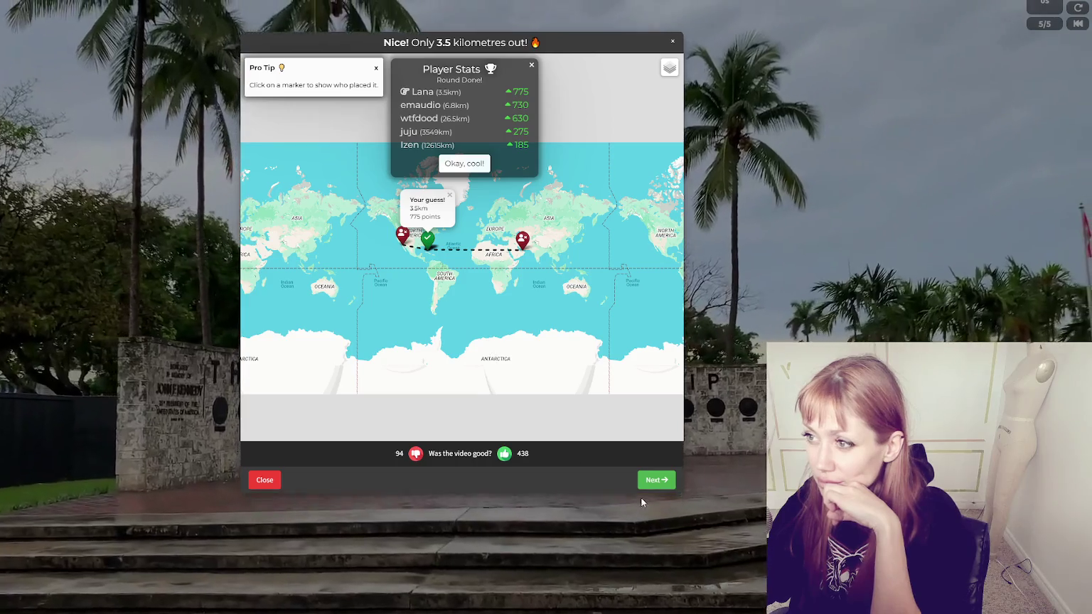
Advance past the 3.5 km Miami result to the final podium standings
left_click(668, 481)
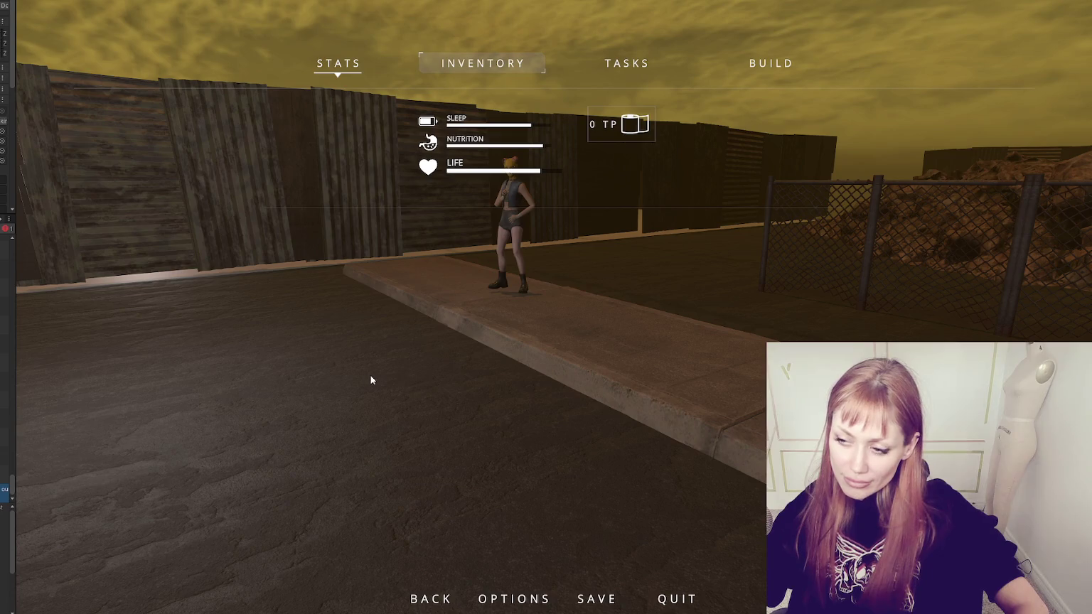
Check the StartTalking code in Talking.cs in VS Code, then return to the game
key("alt+Tab")
key("alt+Left")
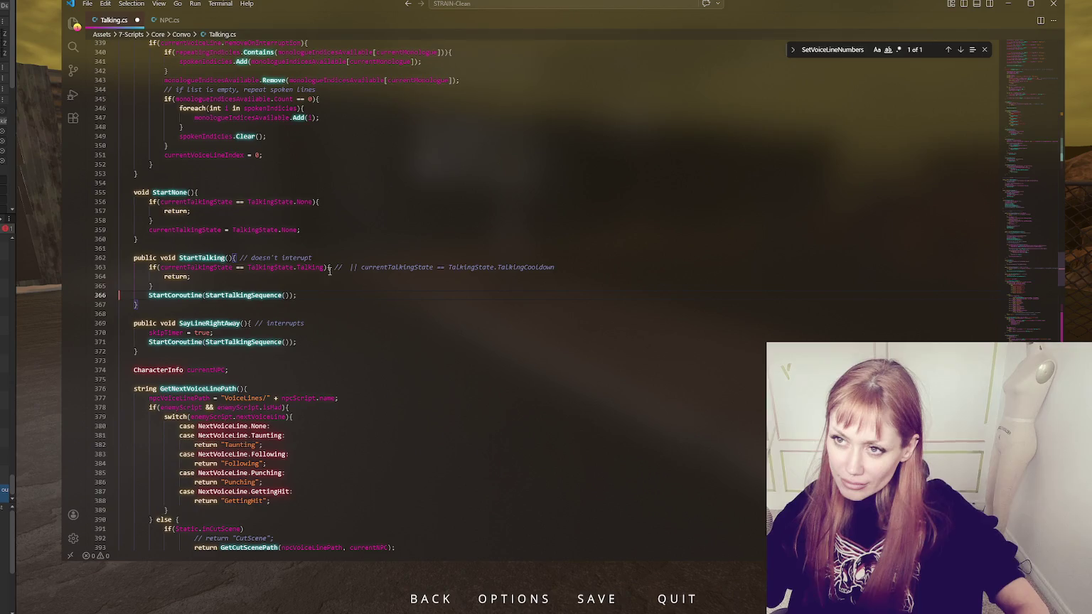
key("alt+Tab")
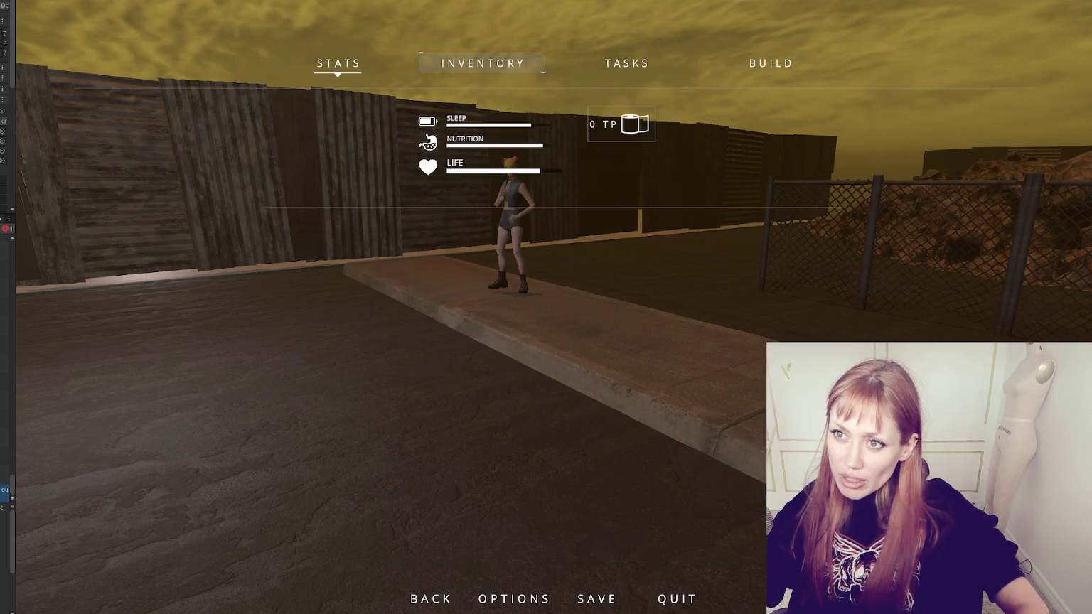
Show the wasteland level in Unity's Scene view, looking down on it from above
key("ctrl+p")
scroll(464, 268, "down", 3)
mouse_move(465, 269)
left_mouse_down()
mouse_move(382, 374)
mouse_move(66, 310)
mouse_move(263, 232)
mouse_move(445, 225)
mouse_move(522, 268)
mouse_move(395, 243)
left_mouse_up()
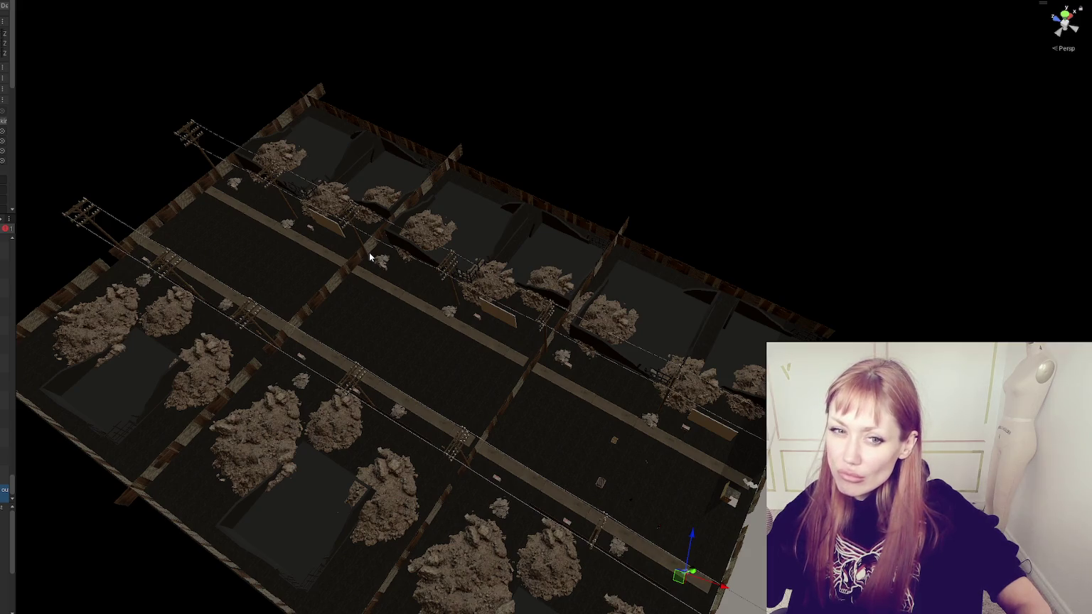
scroll(369, 252, "up", 5)
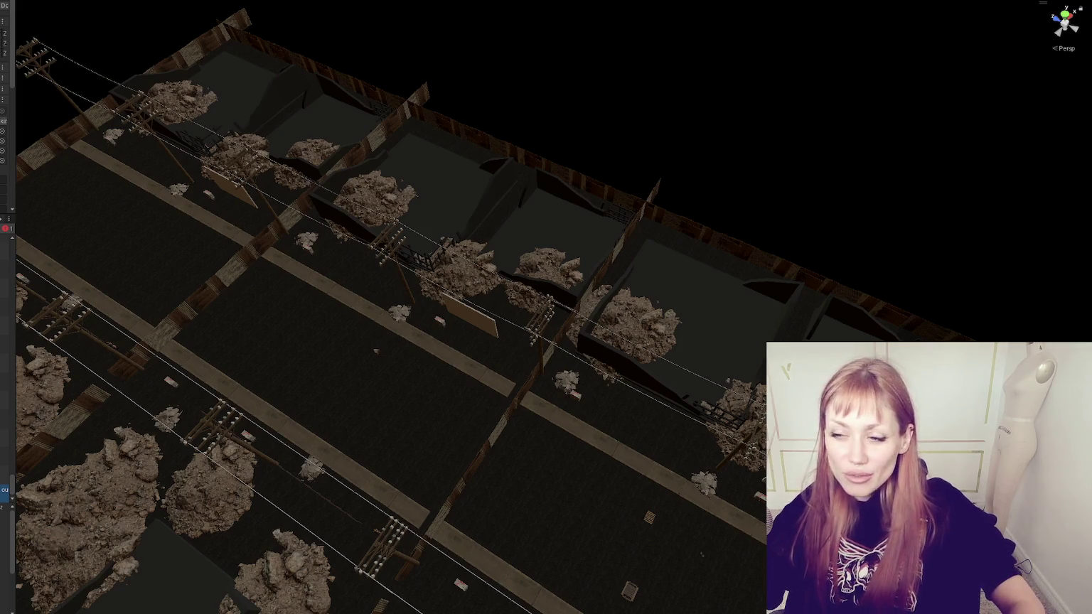
scroll(546, 308, "down", 3)
mouse_move(631, 457)
left_mouse_down()
mouse_move(664, 458)
mouse_move(519, 79)
left_mouse_up()
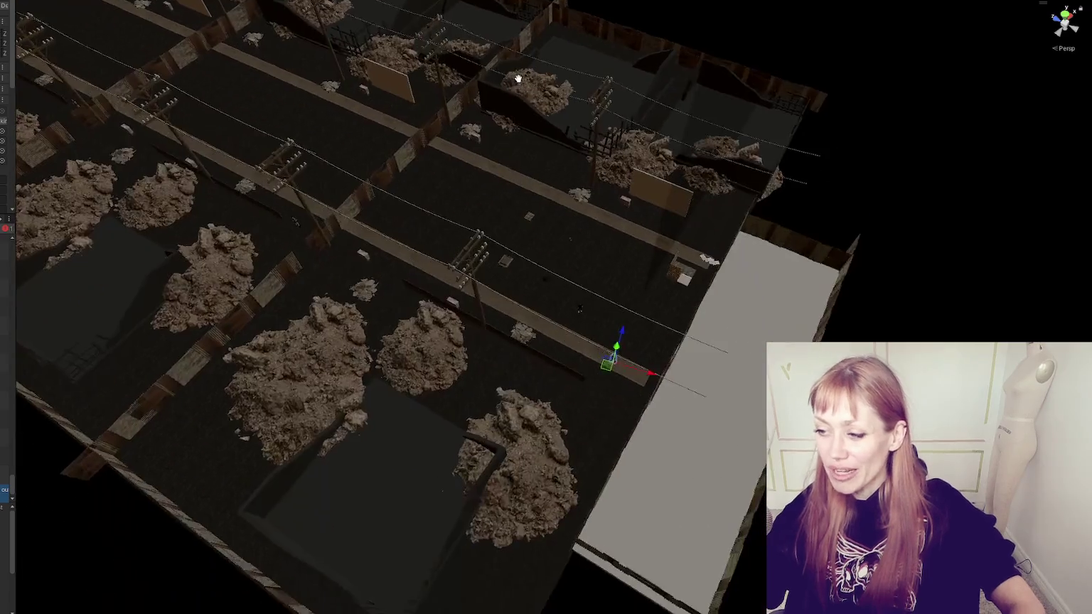
mouse_move(588, 142)
left_mouse_down()
mouse_move(586, 75)
mouse_move(685, 114)
mouse_move(937, 110)
mouse_move(653, 129)
mouse_move(451, 241)
mouse_move(541, 334)
left_mouse_up()
scroll(576, 375, "down", 1)
mouse_move(576, 376)
left_mouse_down()
mouse_move(394, 330)
mouse_move(206, 216)
mouse_move(477, 260)
left_mouse_up()
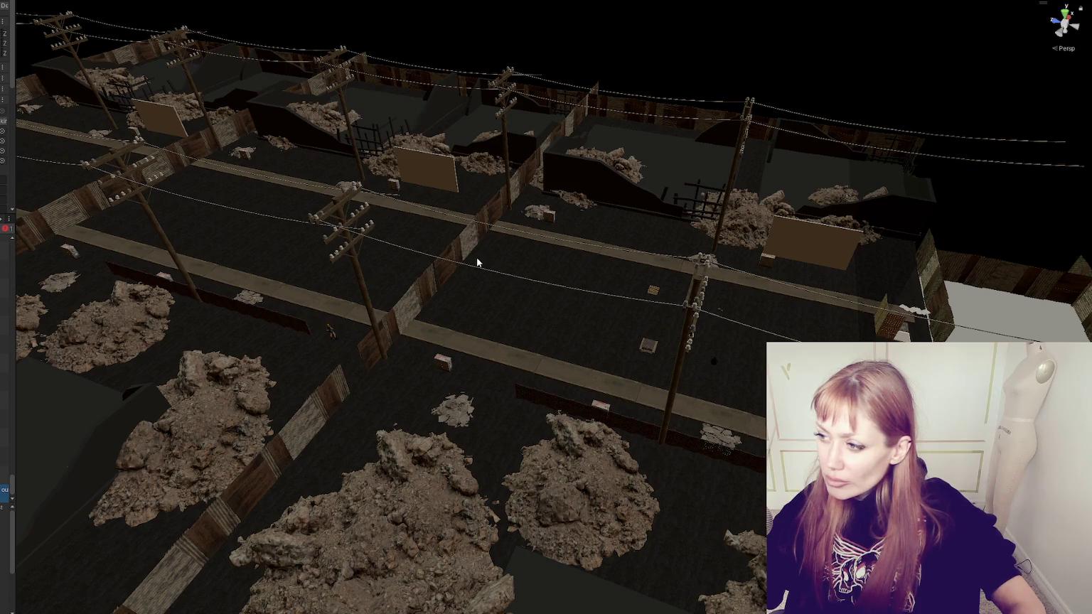
mouse_move(477, 258)
left_mouse_down()
mouse_move(547, 224)
mouse_move(519, 5)
mouse_move(469, 356)
mouse_move(444, 232)
left_mouse_up()
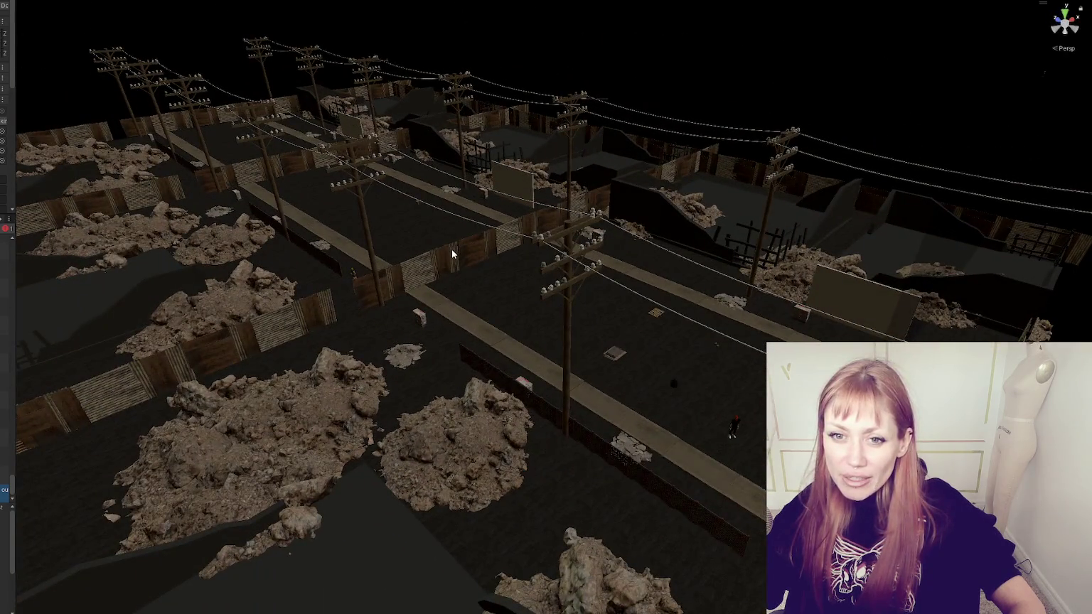
mouse_move(435, 273)
left_mouse_down()
mouse_move(398, 260)
mouse_move(498, 242)
mouse_move(384, 258)
left_mouse_up()
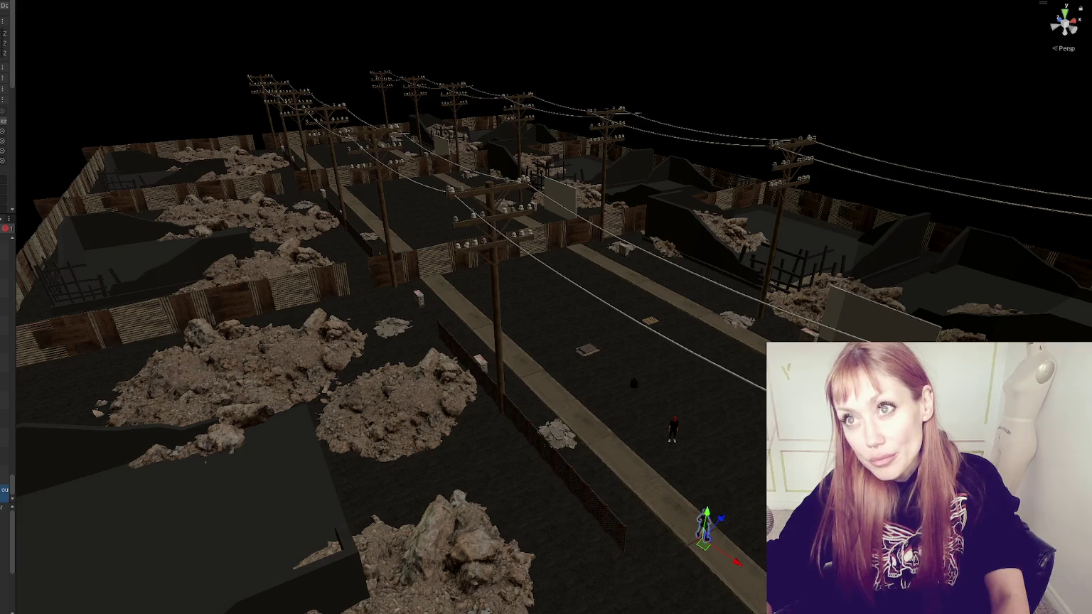
mouse_move(684, 317)
left_mouse_down()
mouse_move(727, 338)
mouse_move(545, 252)
left_mouse_up()
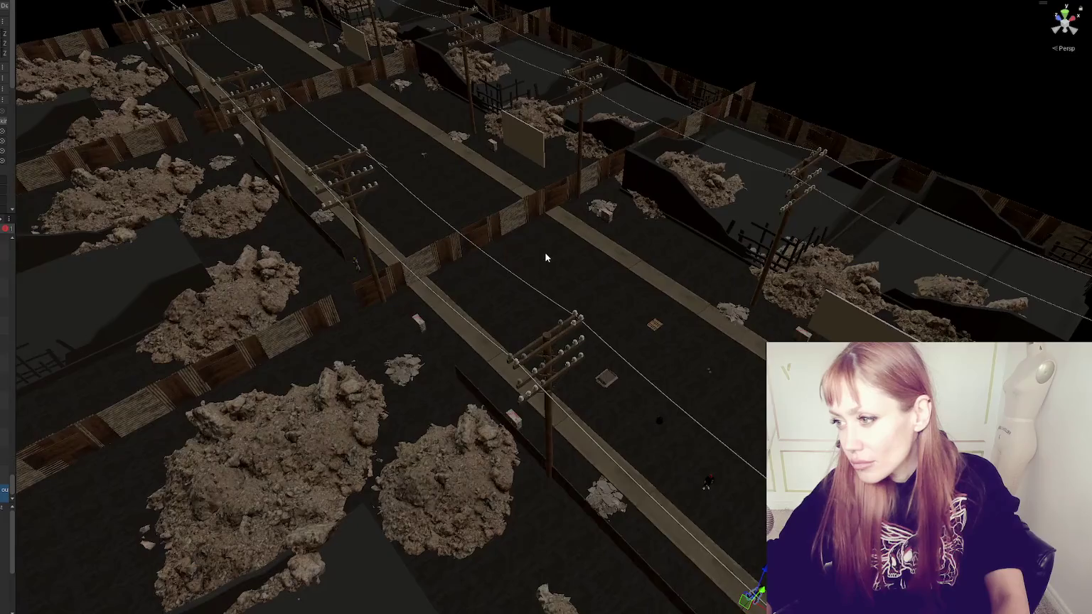
scroll(545, 252, "up", 3)
scroll(481, 224, "down", 3)
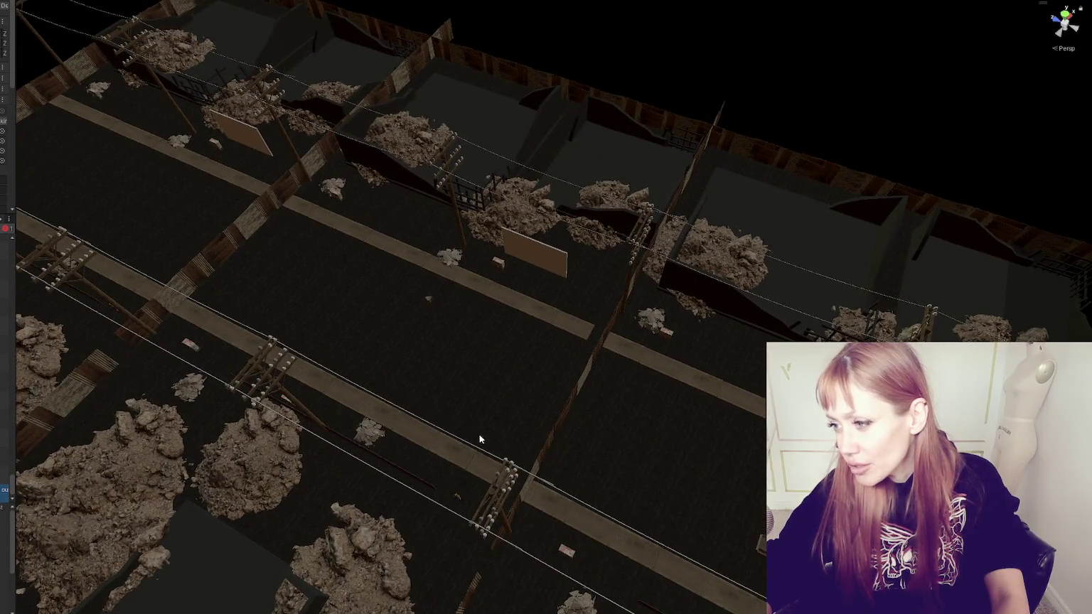
scroll(511, 444, "down", 2)
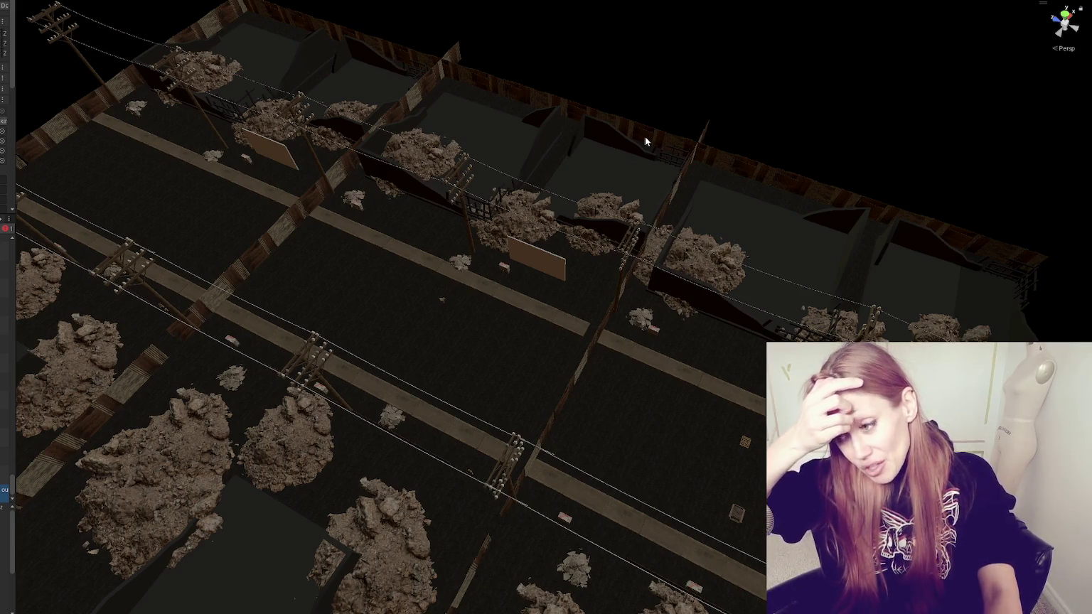
scroll(559, 22, "down", 2)
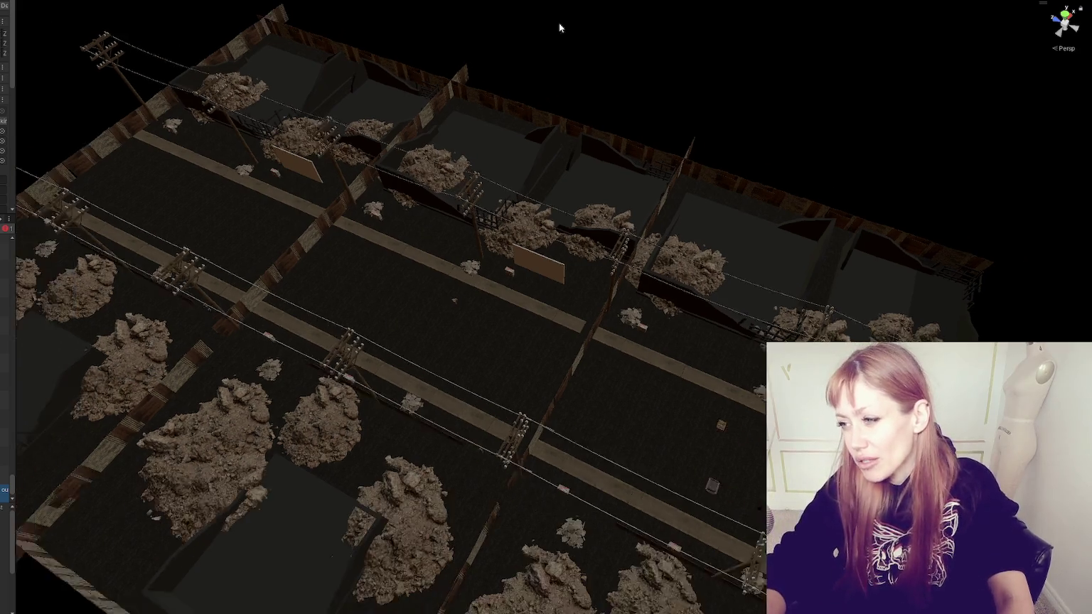
left_click_drag(560, 27, 501, 546, "alt")
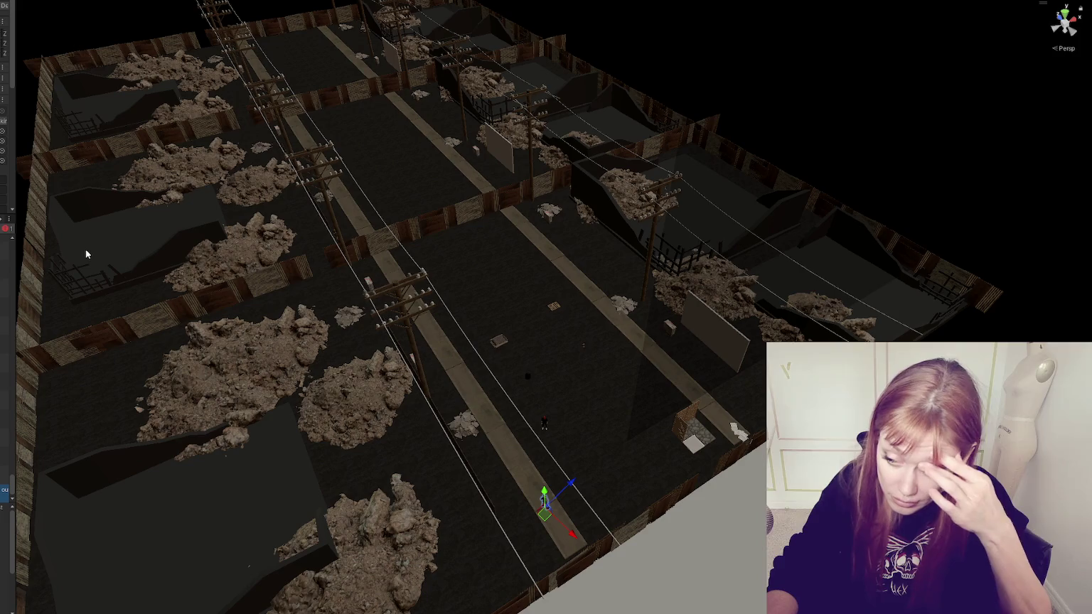
Add a new Plane object and move it to the level's right edge
scroll(782, 195, "down", 5)
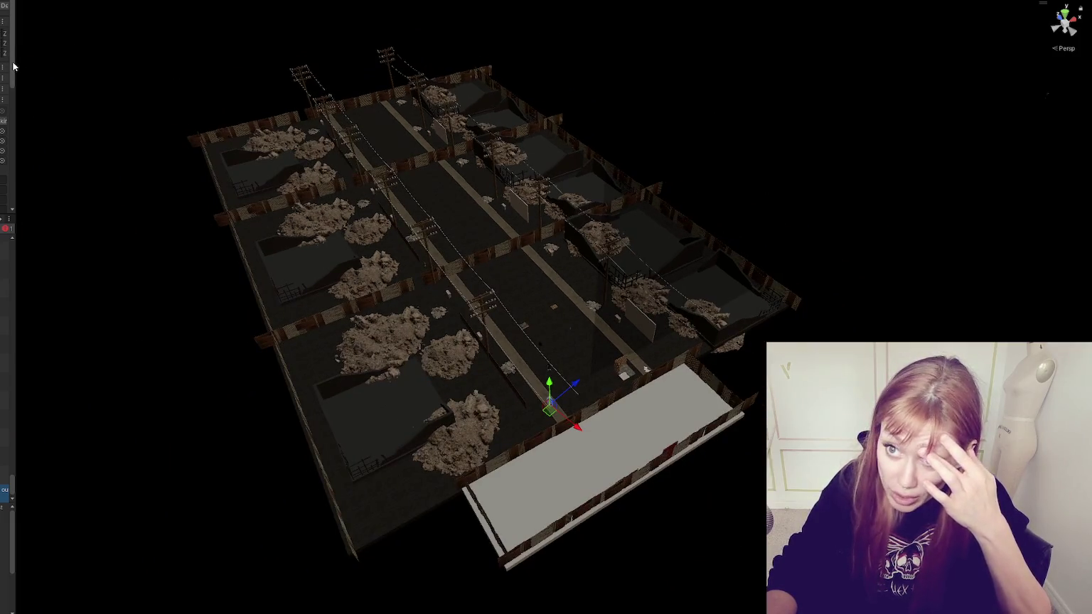
right_click(42, 5)
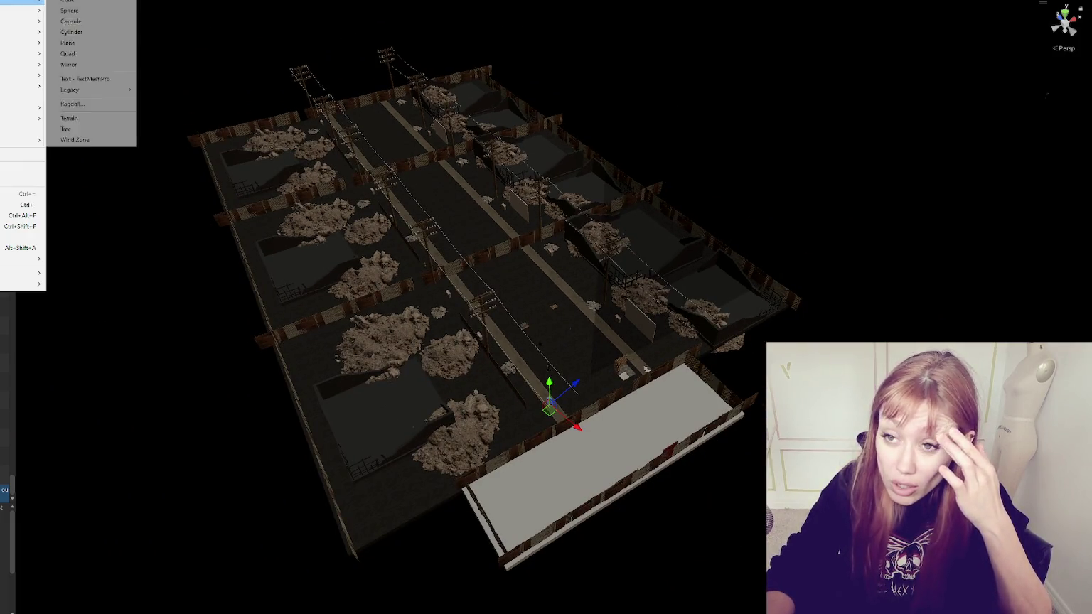
left_click(79, 91)
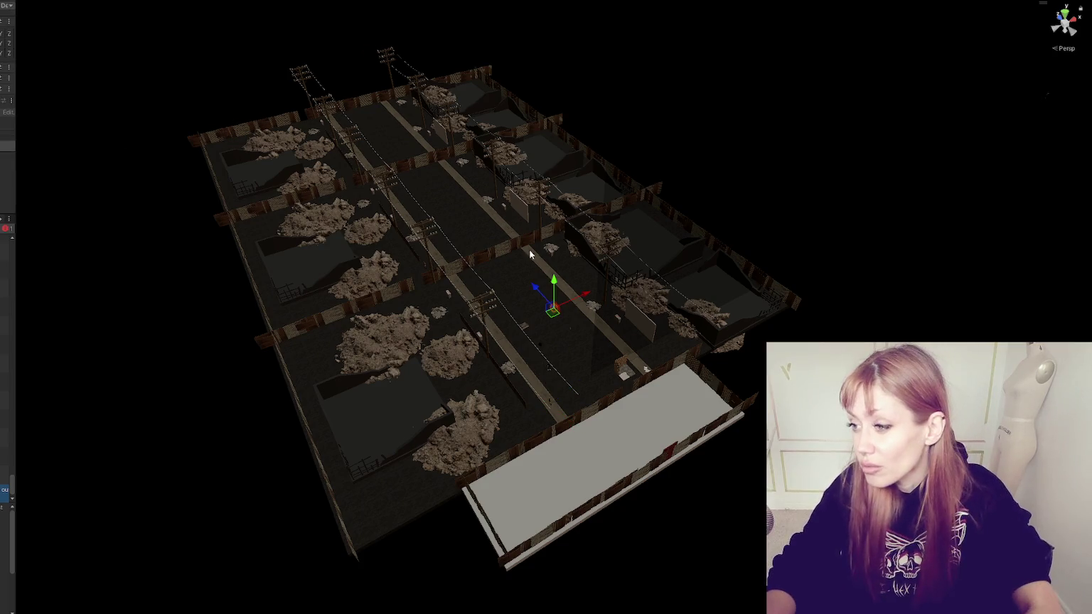
mouse_move(553, 307)
left_mouse_down()
mouse_move(737, 204)
mouse_move(719, 221)
left_mouse_up()
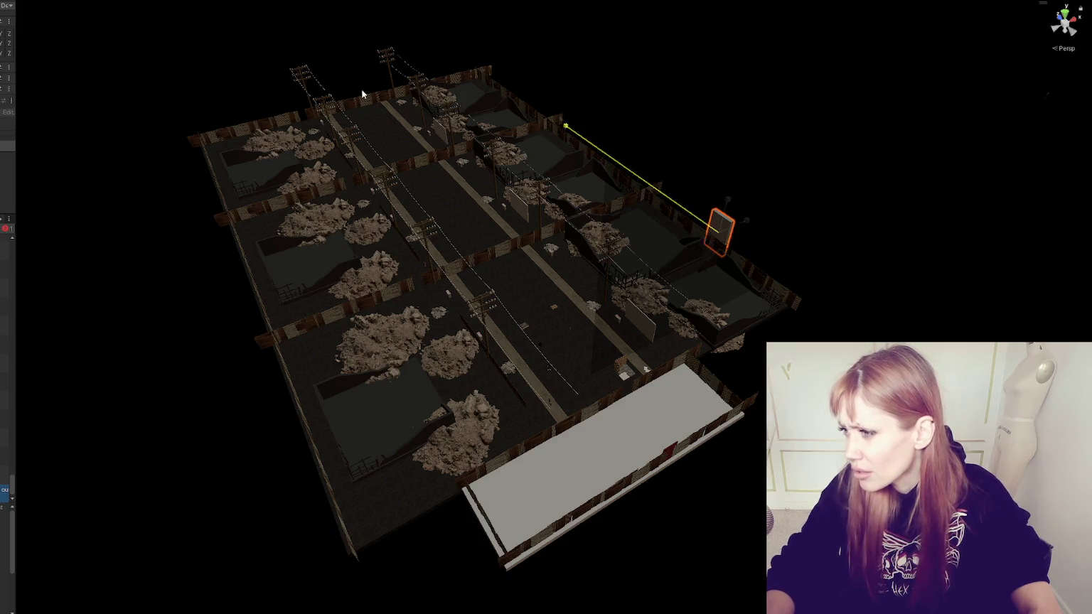
Stretch the plane into a long, tall wall and slide it further right
left_click_drag(688, 212, 661, 193)
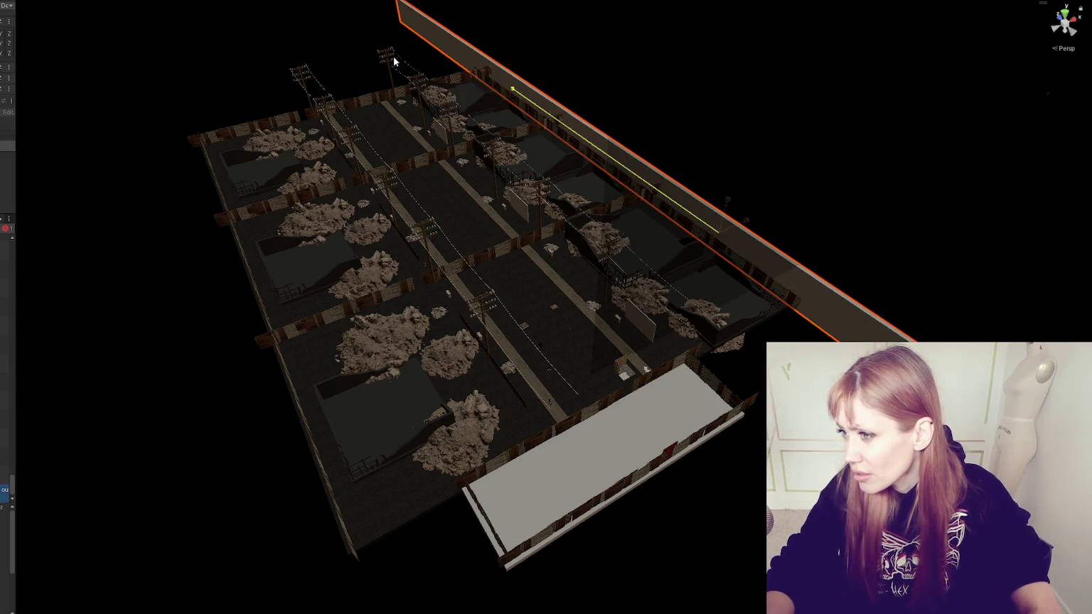
left_click_drag(727, 199, 733, 133)
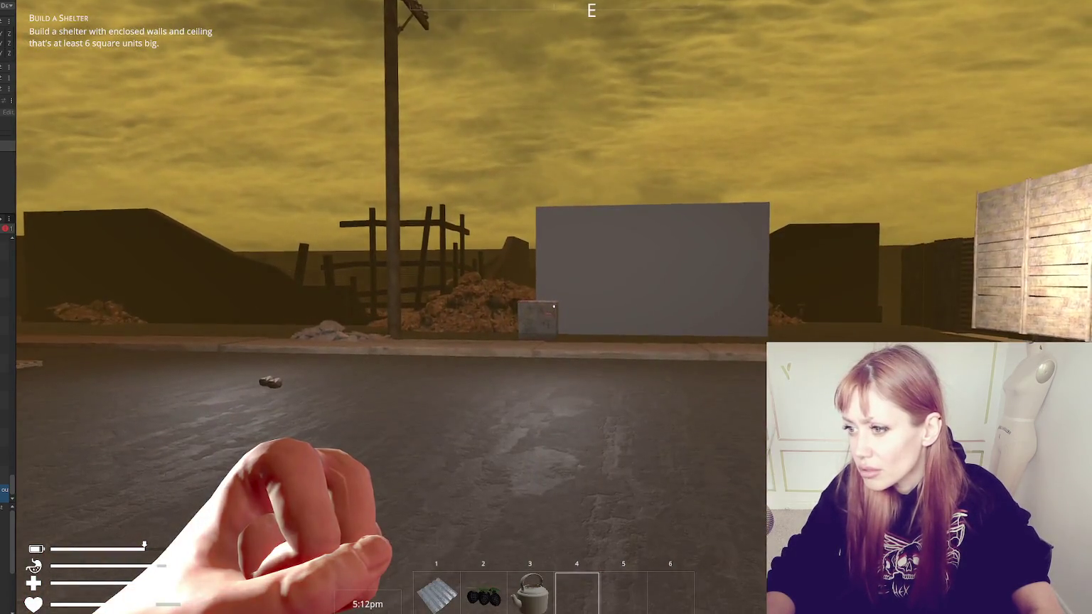
key("Escape")
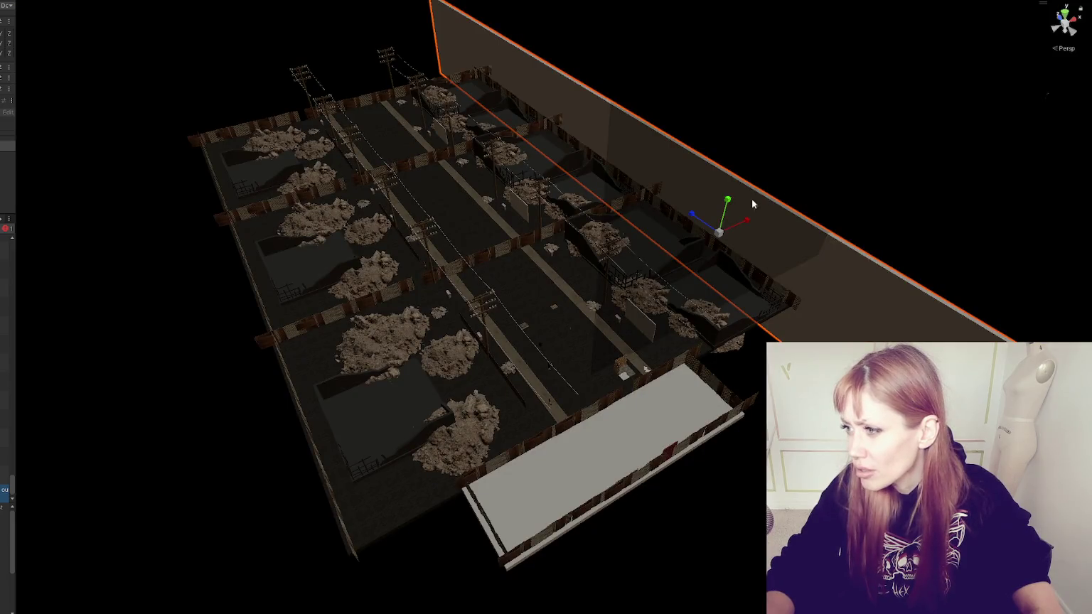
left_click_drag(722, 204, 731, 183)
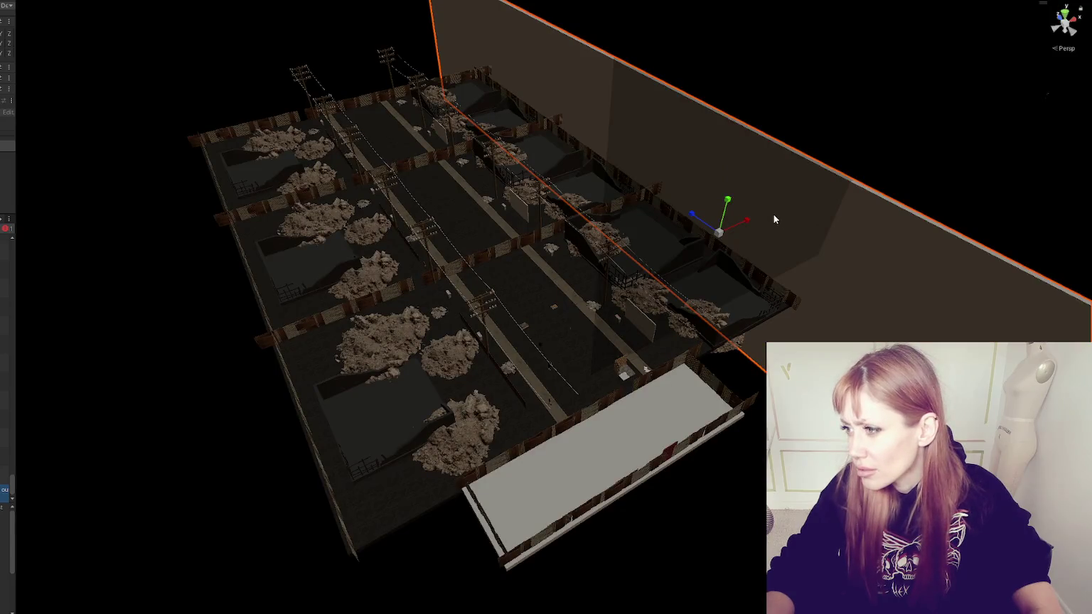
mouse_move(758, 218)
left_mouse_down()
mouse_move(798, 198)
mouse_move(664, 129)
left_mouse_up()
Adjust the wall with the scale and move tools, viewing the level from above
key("r")
key("w")
mouse_move(524, 67)
left_mouse_down()
mouse_move(707, 19)
mouse_move(500, 239)
left_mouse_up()
Play-test in first person, walking past the pallet and crate, then pause the game
key("ctrl+2")
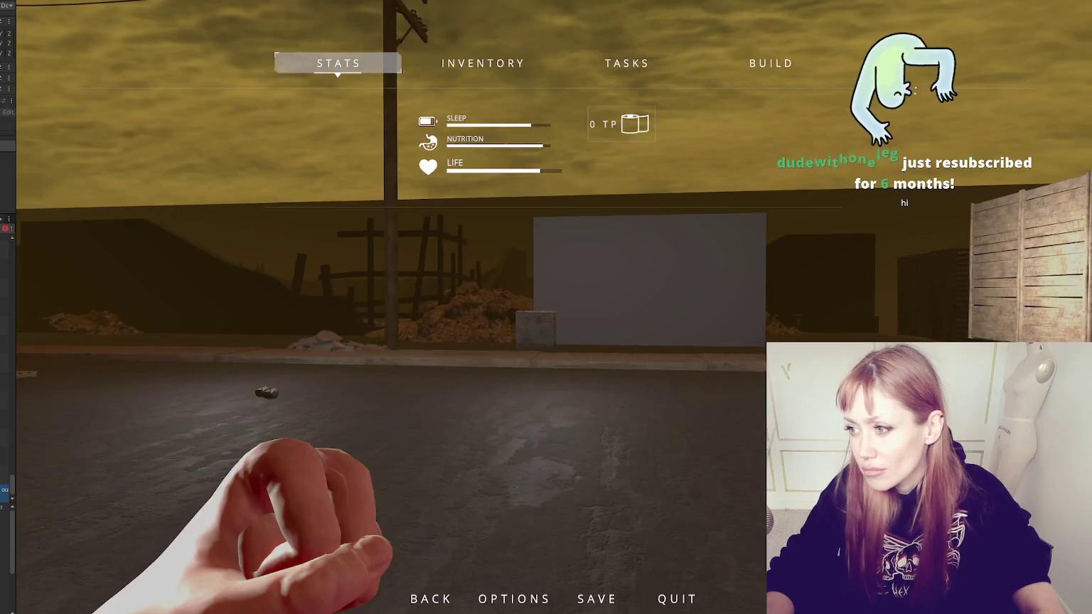
key("Escape")
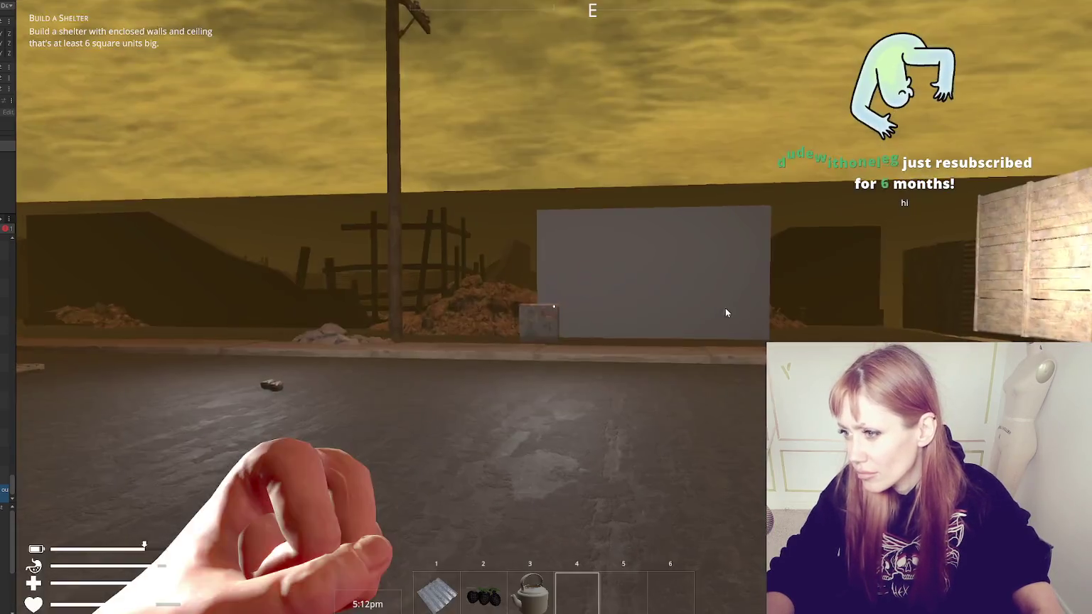
key("w")
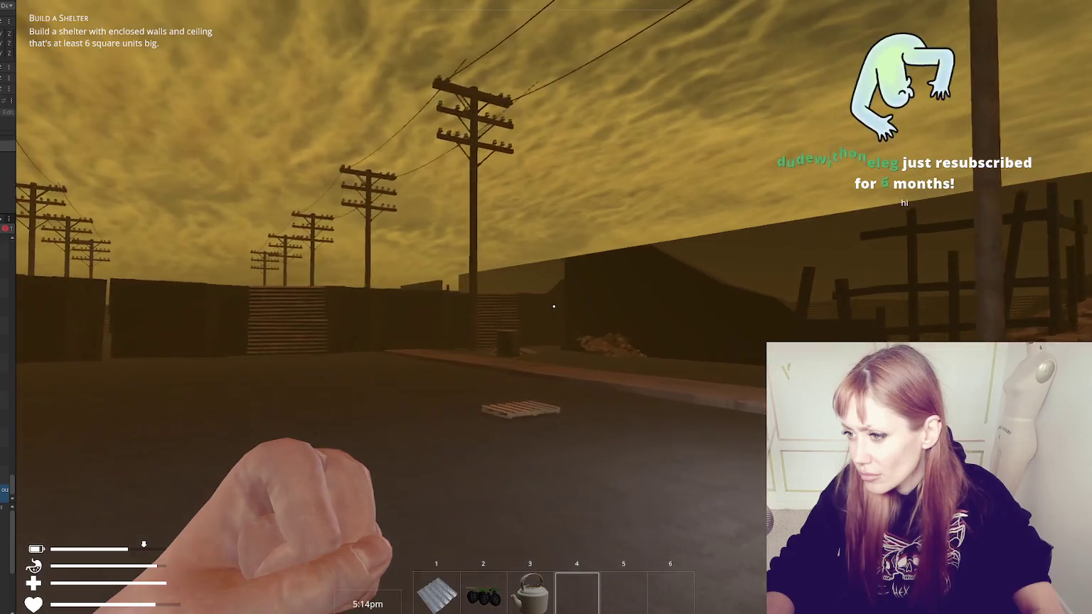
key("w")
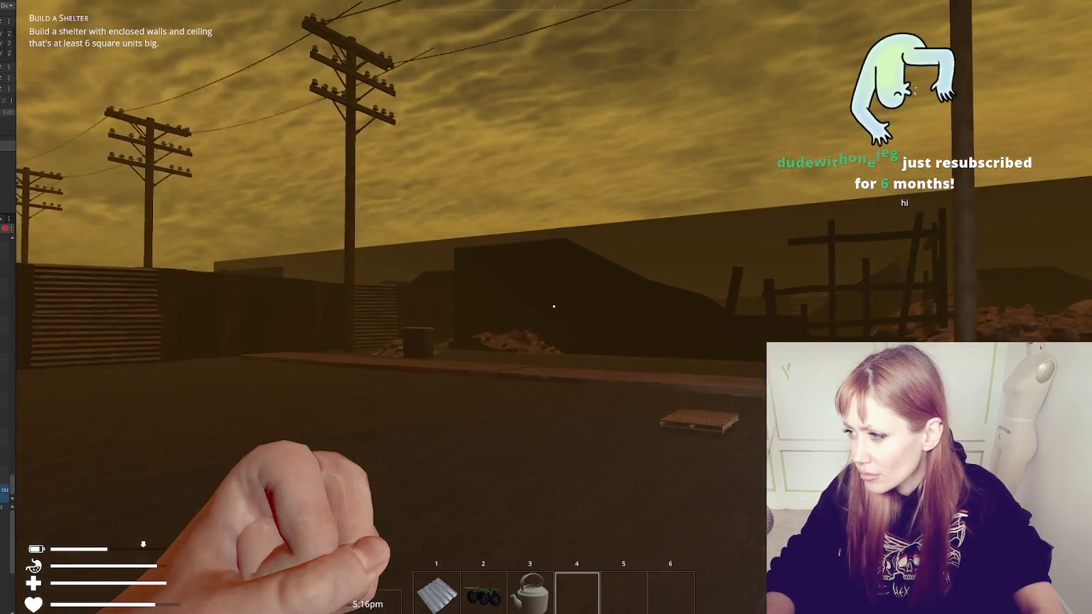
key("w")
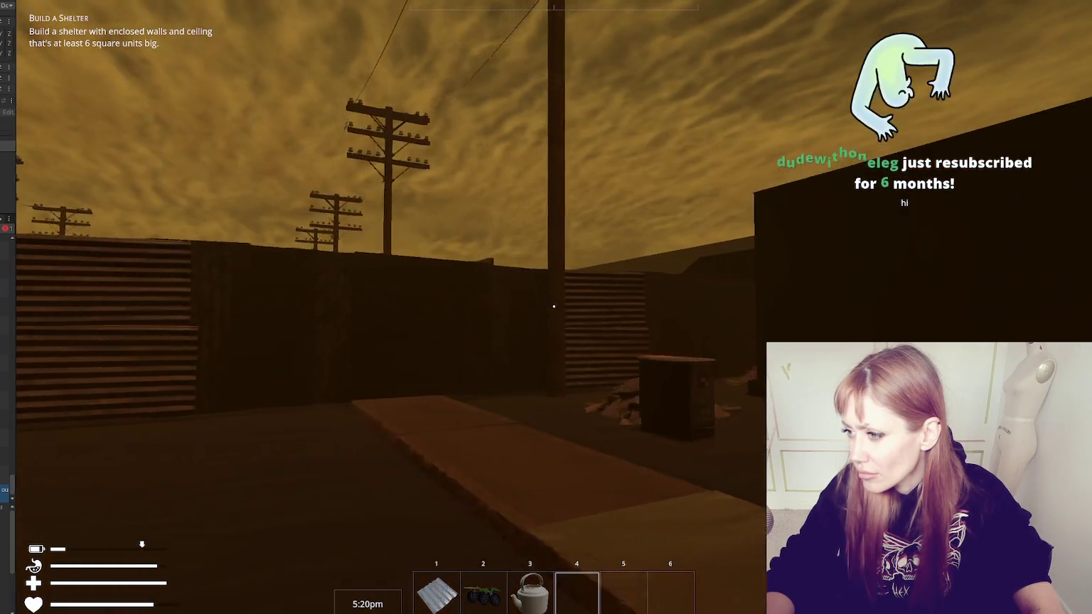
key("Escape")
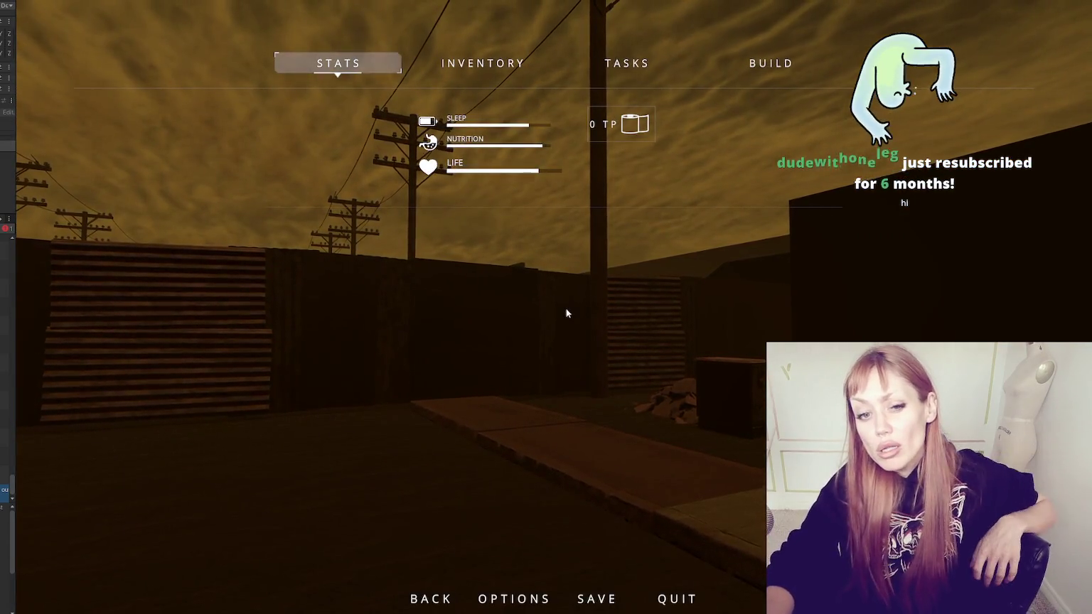